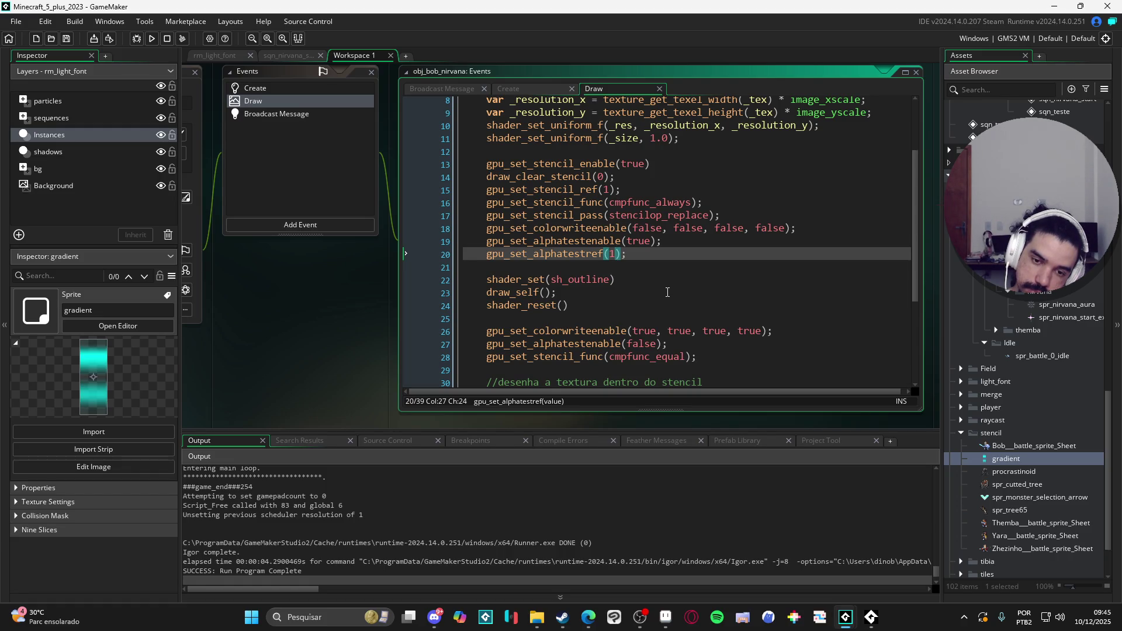
# Comment out the draw_set_alpha(0.3) and gpu_set_blendmode(bm_add) lines around the tiled gradient
pyautogui.scroll(-2, 663, 293)
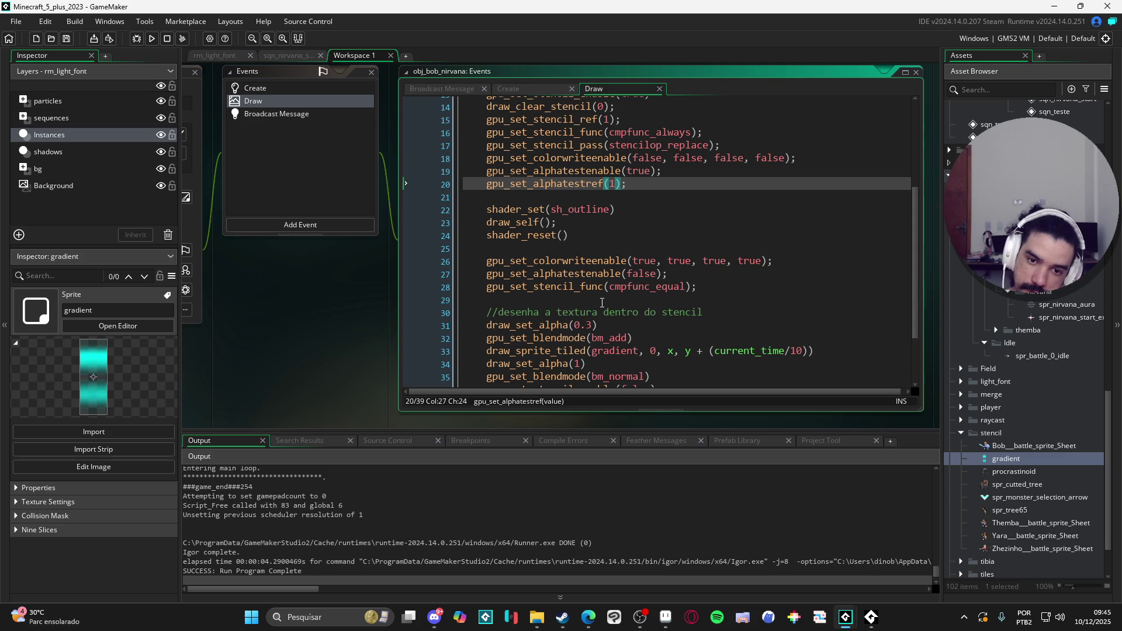
pyautogui.moveTo(633, 290)
pyautogui.scroll(1, 649, 291)
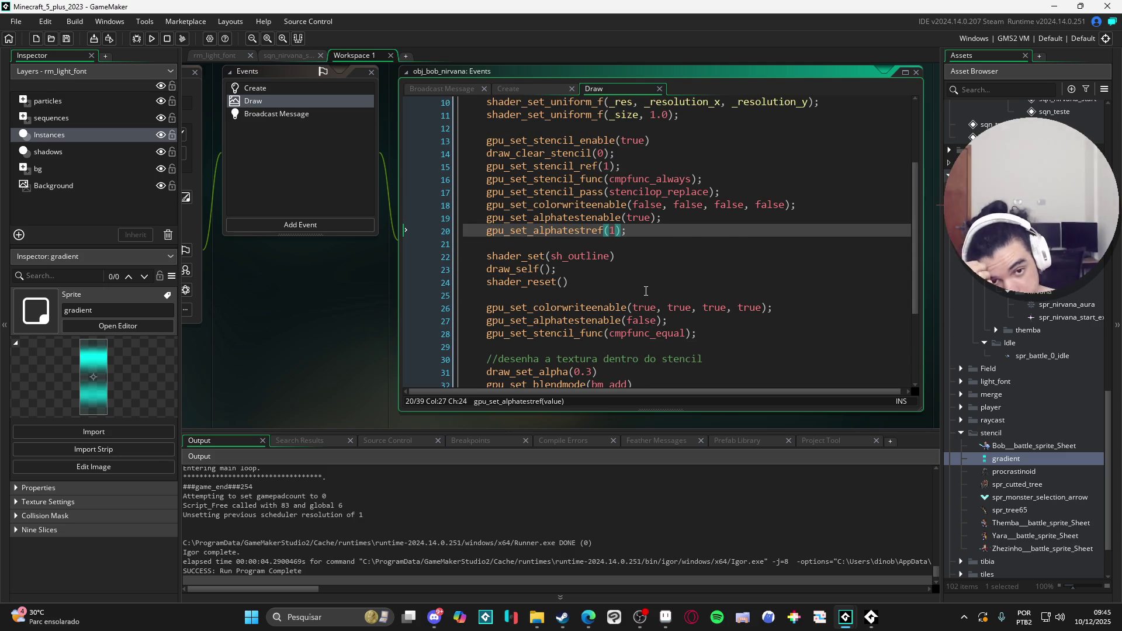
pyautogui.scroll(-1, 647, 298)
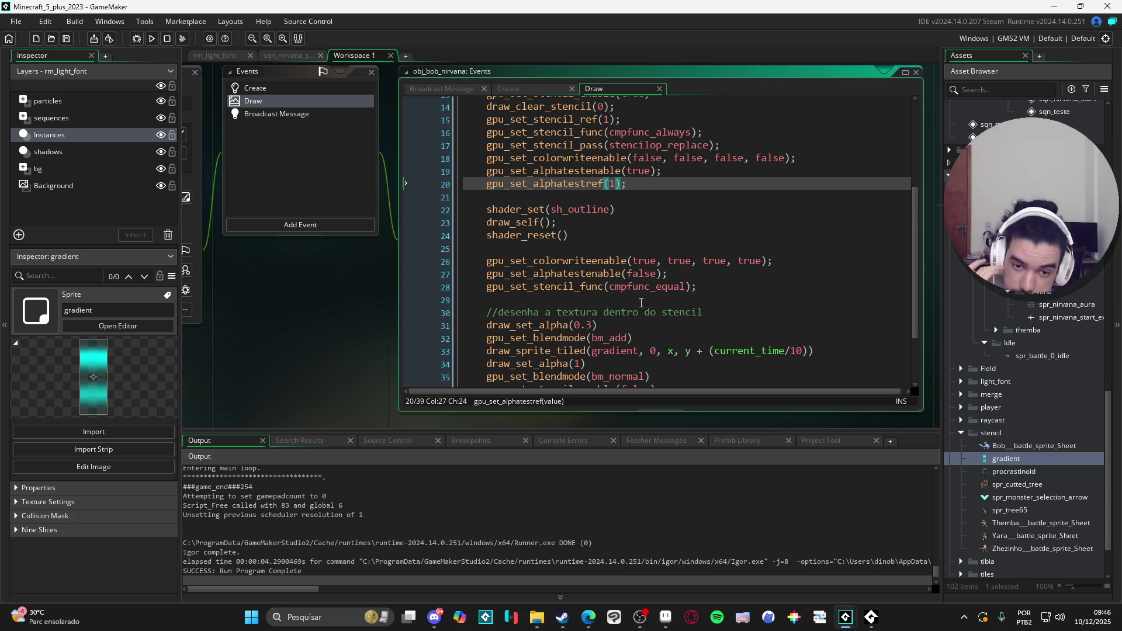
pyautogui.scroll(-1, 543, 328)
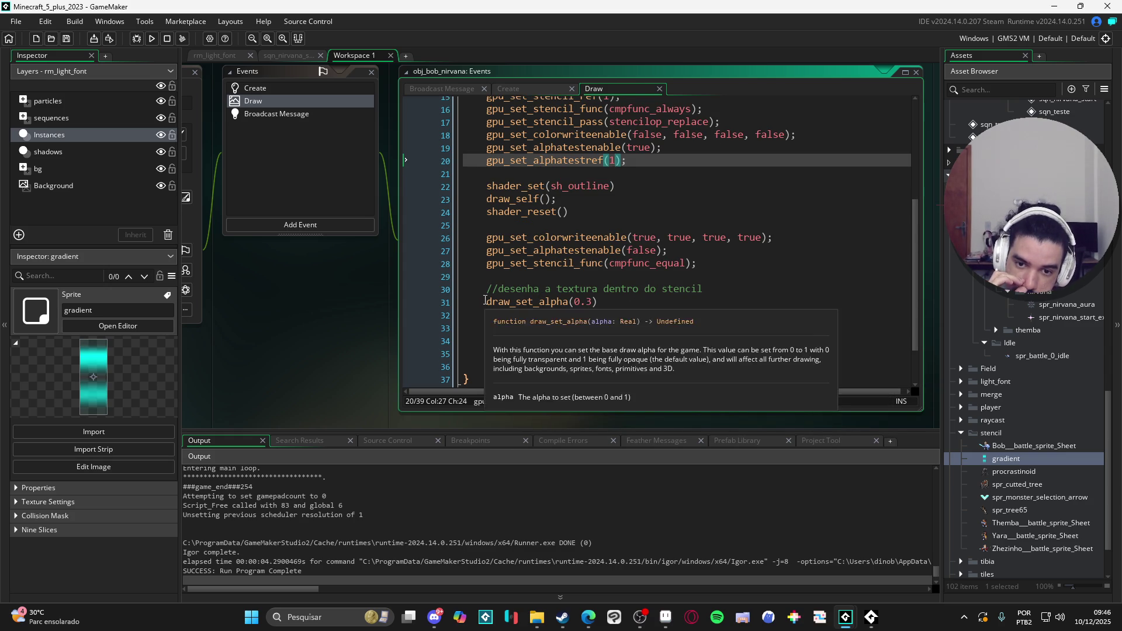
pyautogui.click(487, 302)
pyautogui.write('//')
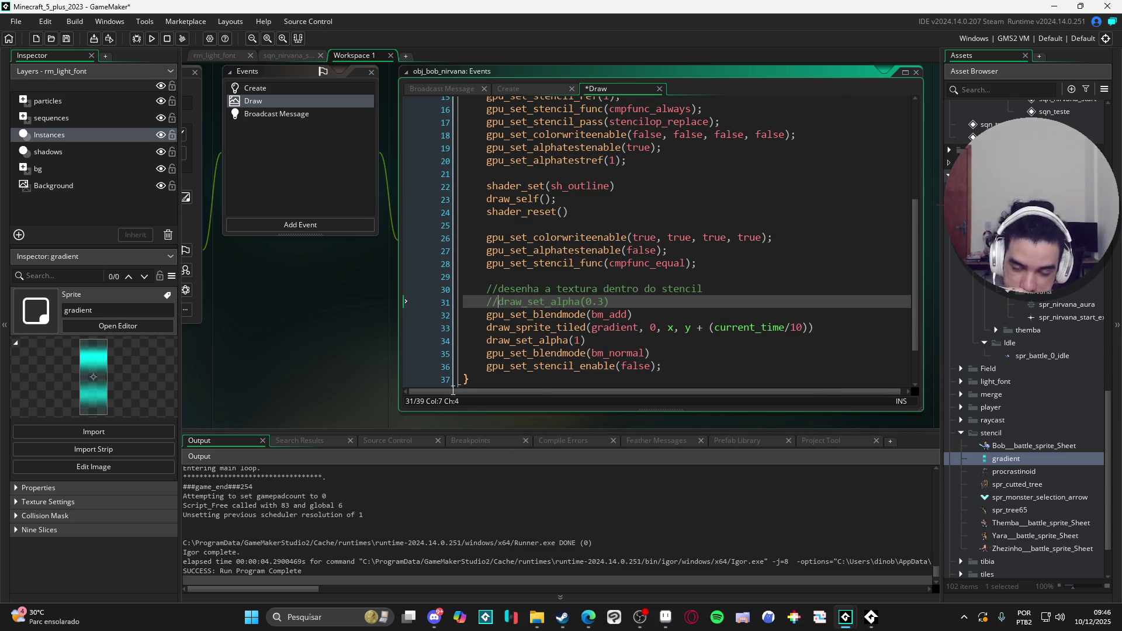
pyautogui.click(484, 342)
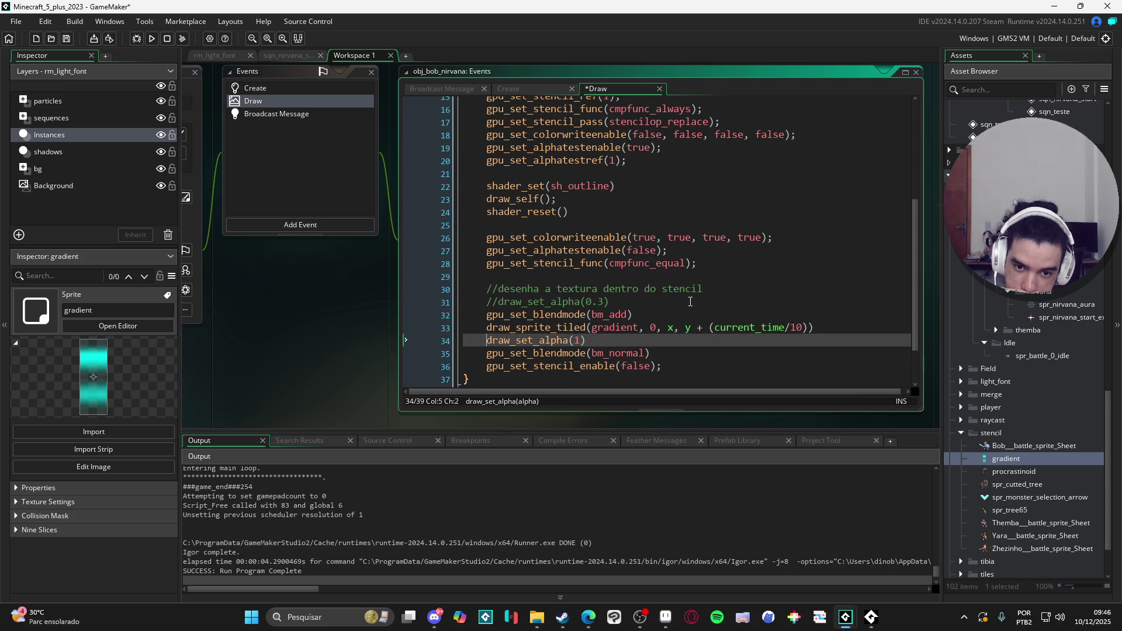
pyautogui.click(481, 316)
pyautogui.write('//')
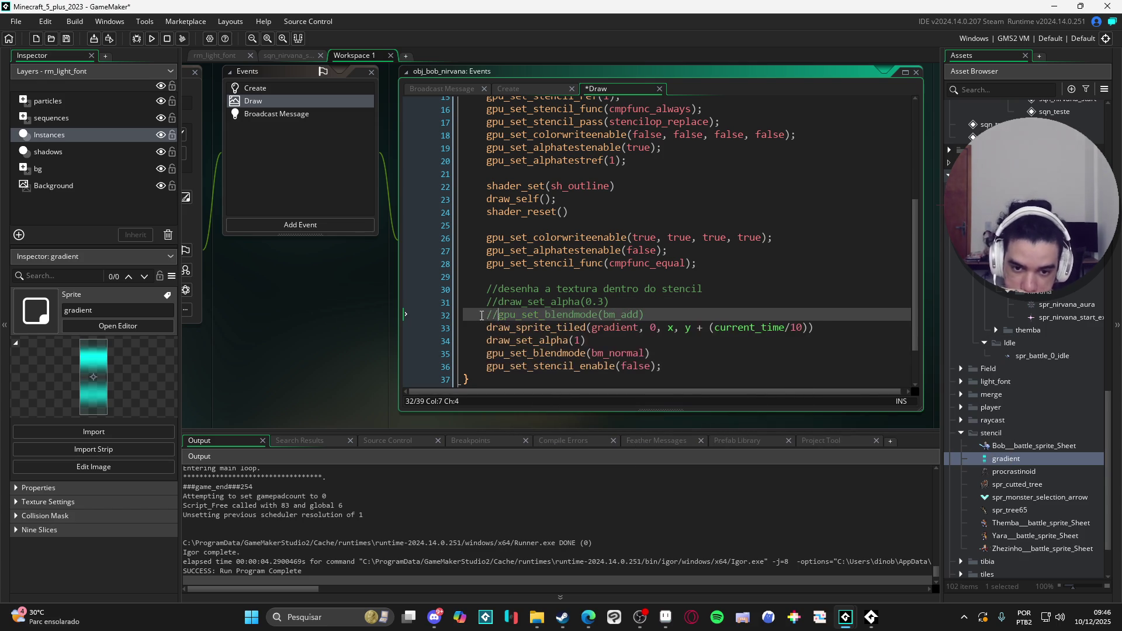
# Comment out gpu_set_blendmode(bm_normal) and draw_set_alpha(1), then save and test-run the game
pyautogui.click(484, 354)
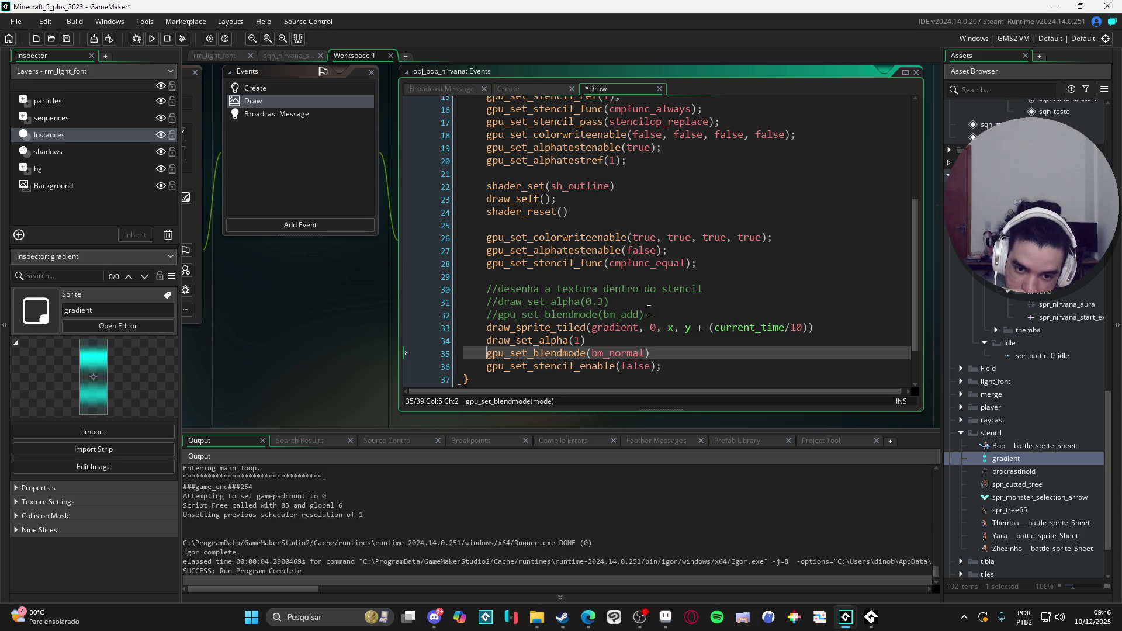
pyautogui.write('//')
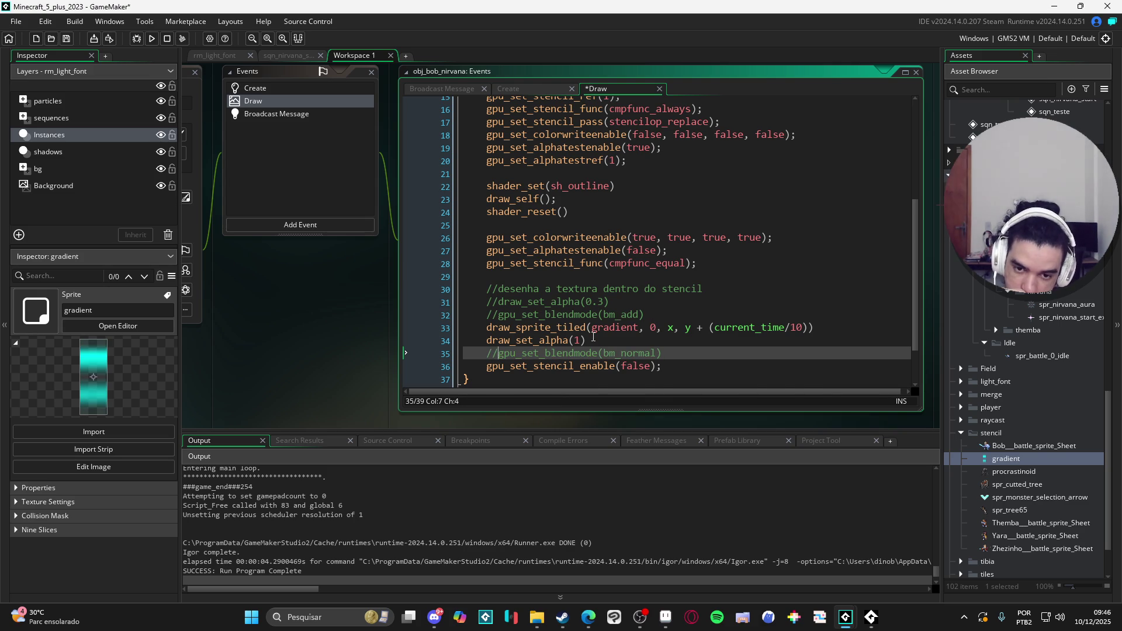
pyautogui.click(488, 340)
pyautogui.write('//')
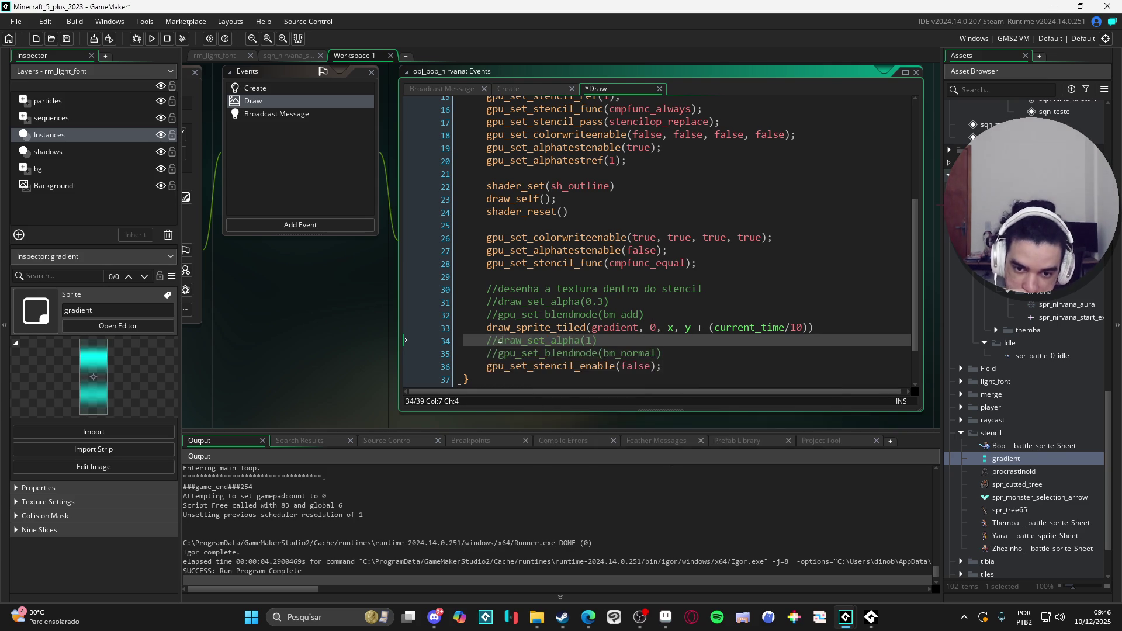
pyautogui.scroll(2, 522, 351)
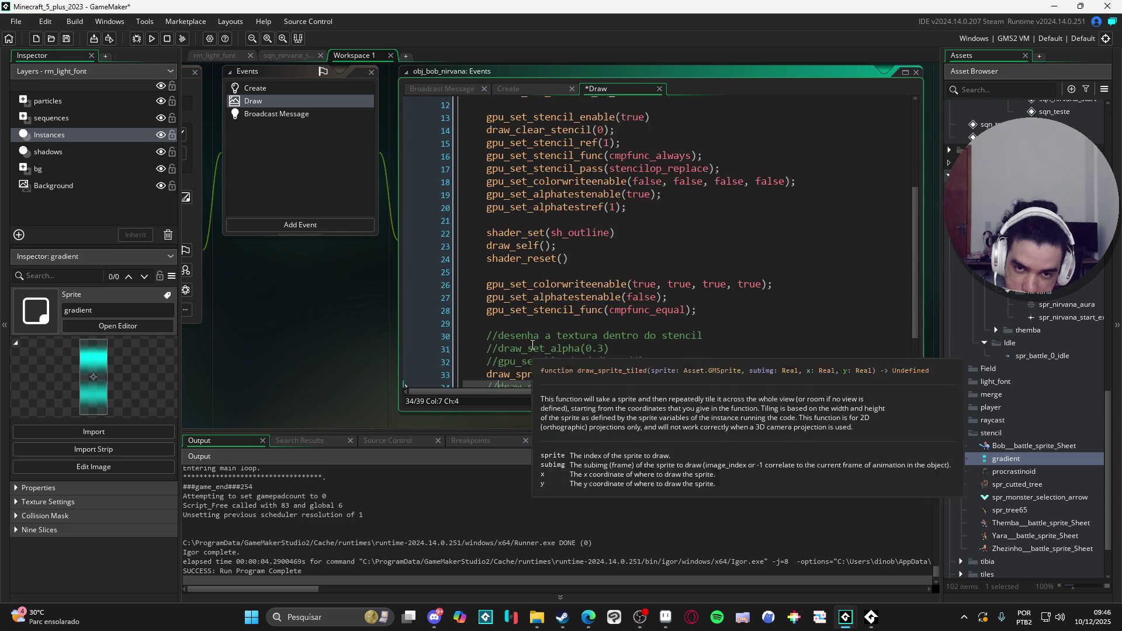
pyautogui.press('F5')
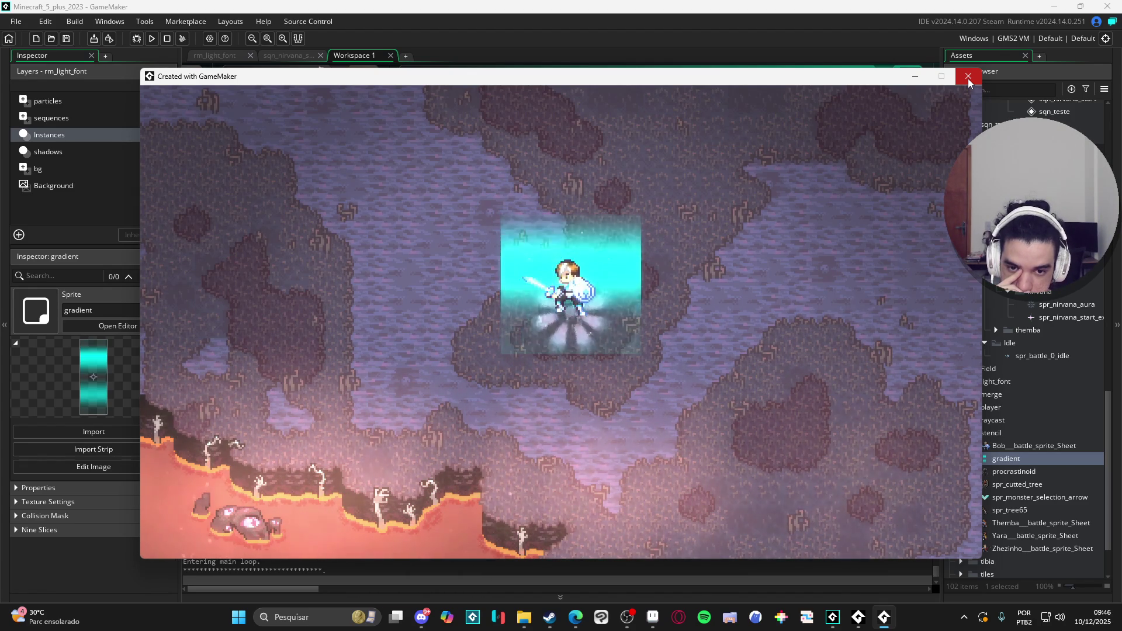
# Close the game window after checking the solid cyan gradient block around the character
pyautogui.click(969, 78)
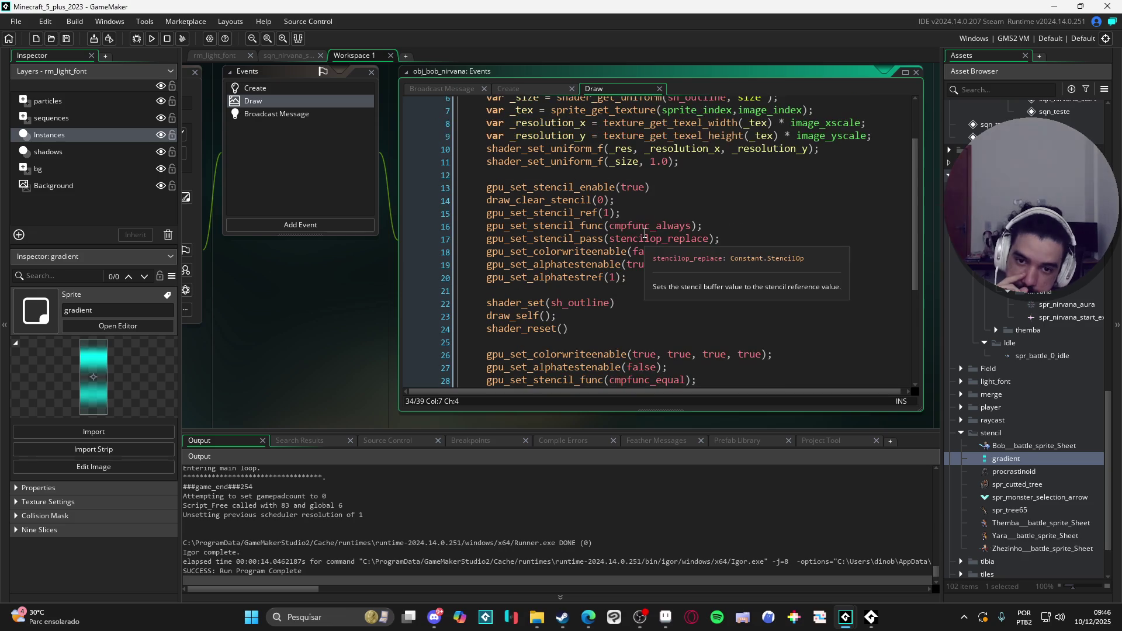
# Comment out shader_set(sh_outline) and shader_reset() with Ctrl+K, then test-run and close the game
pyautogui.scroll(3, 603, 297)
pyautogui.scroll(-2, 591, 310)
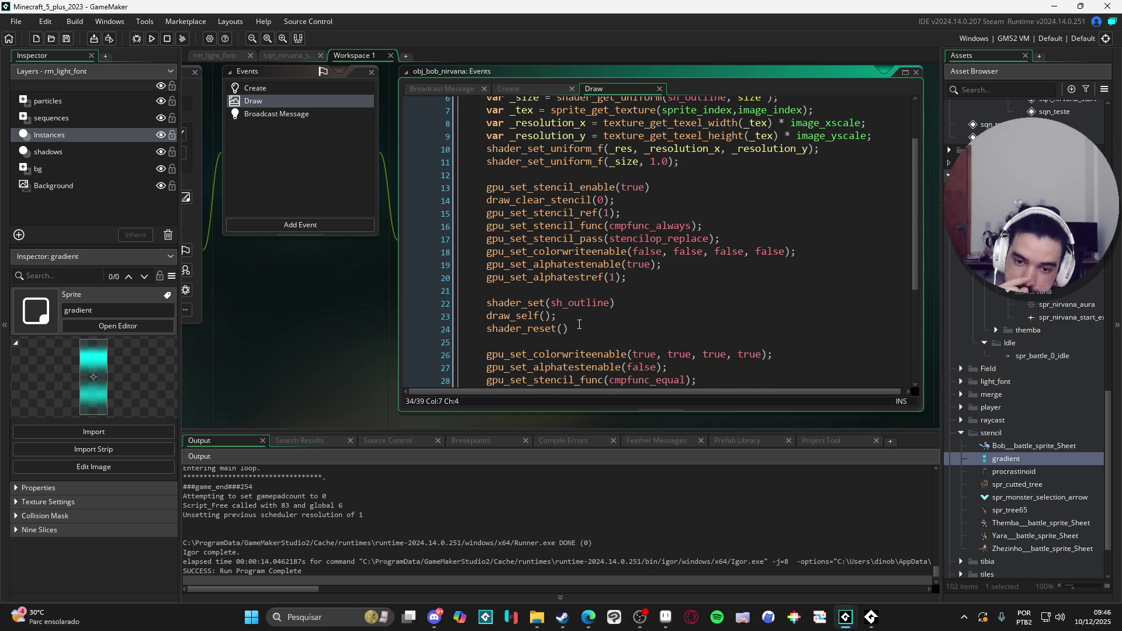
pyautogui.click(492, 302)
pyautogui.hotkey('ctrl', 'k')
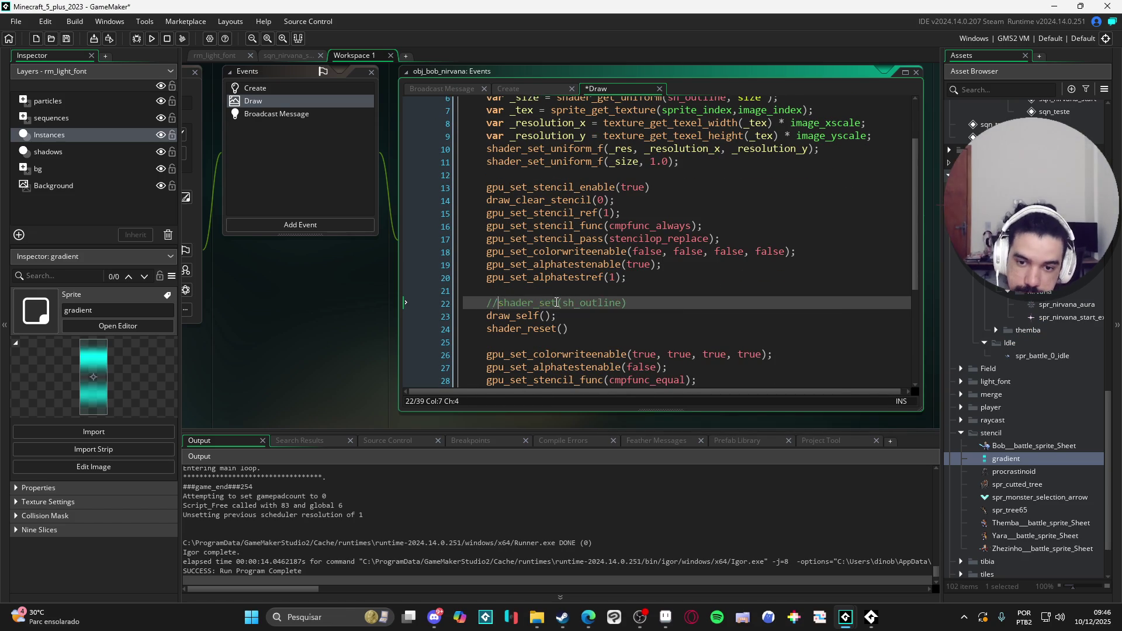
pyautogui.press('Down')
pyautogui.press('Down')
pyautogui.hotkey('ctrl', 'k')
pyautogui.press('F5')
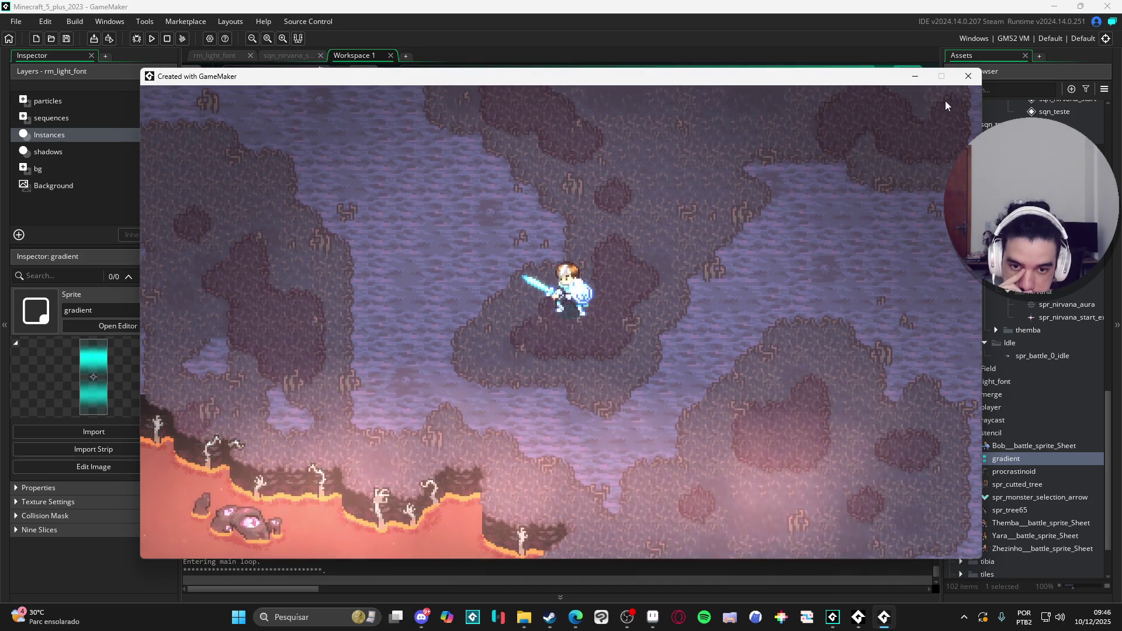
pyautogui.click(969, 77)
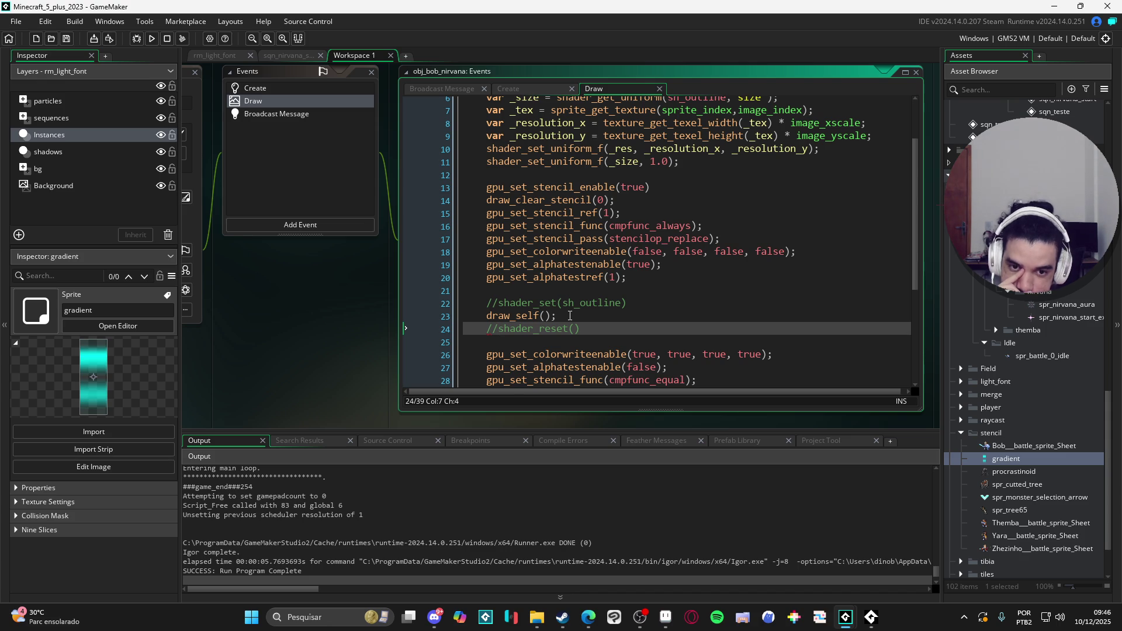
# Replace draw_self() on line 23 with a draw_sprite_ext call via autocomplete
pyautogui.scroll(1, 570, 314)
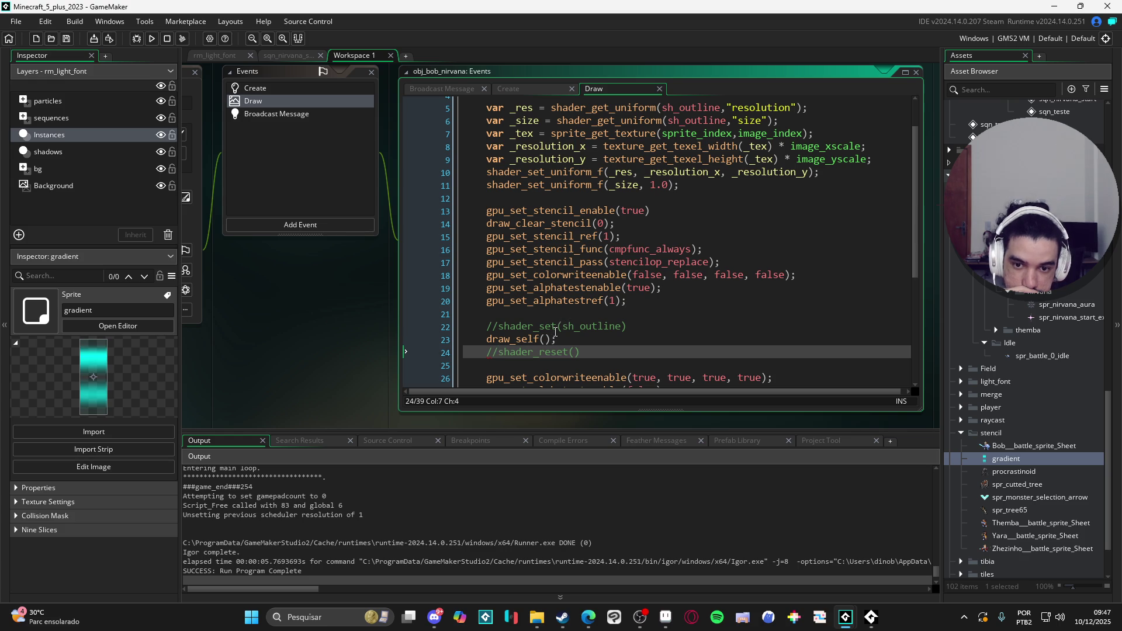
pyautogui.click(536, 340)
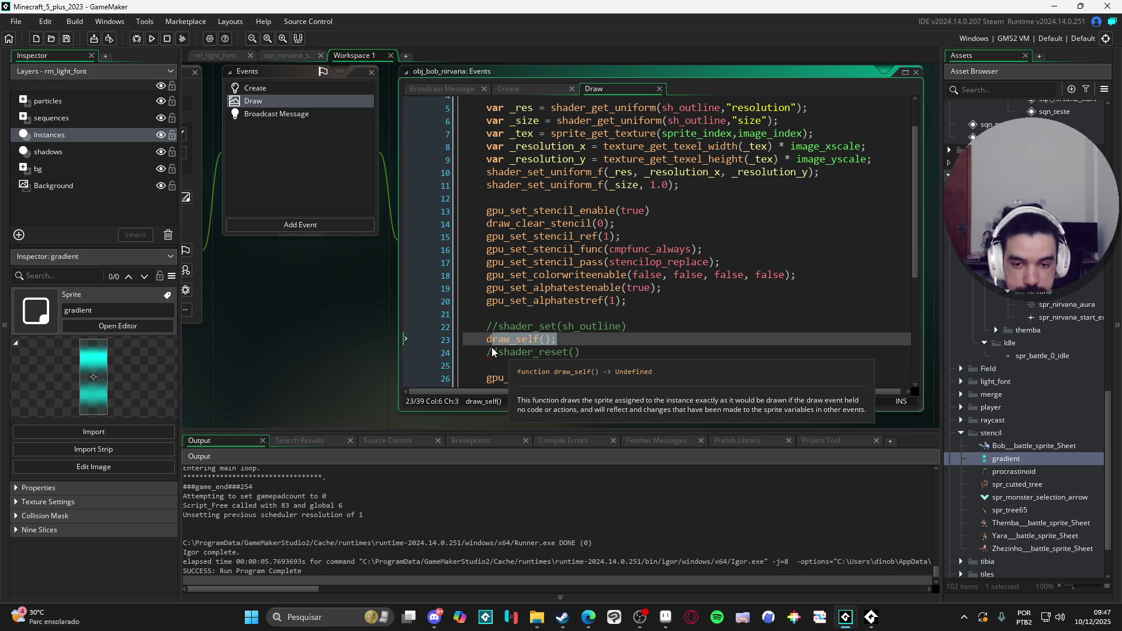
pyautogui.click(542, 342)
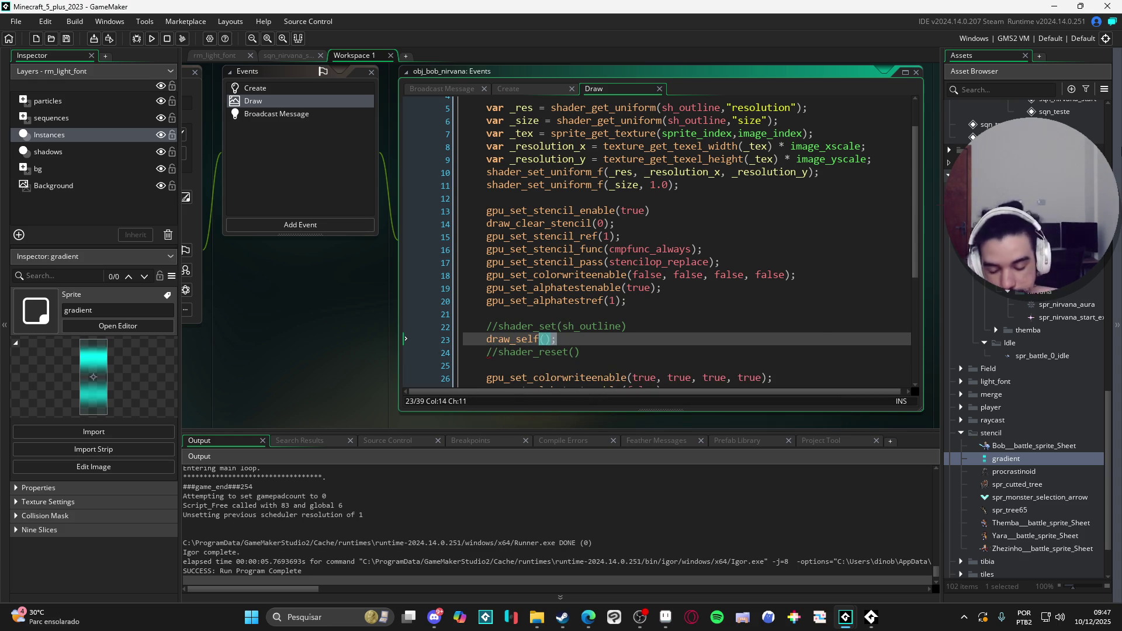
pyautogui.press('BackSpace')
pyautogui.press('BackSpace')
pyautogui.press('BackSpace')
pyautogui.press('BackSpace')
pyautogui.press('BackSpace')
pyautogui.press('BackSpace')
pyautogui.write('awr_sprit')
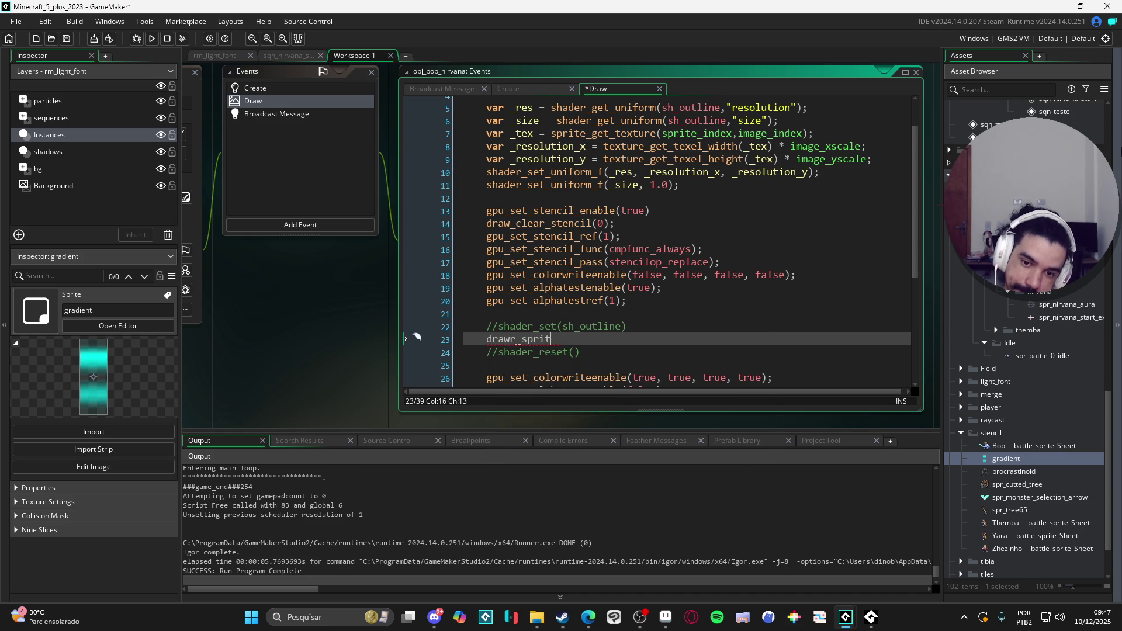
pyautogui.press('BackSpace')
pyautogui.press('BackSpace')
pyautogui.press('BackSpace')
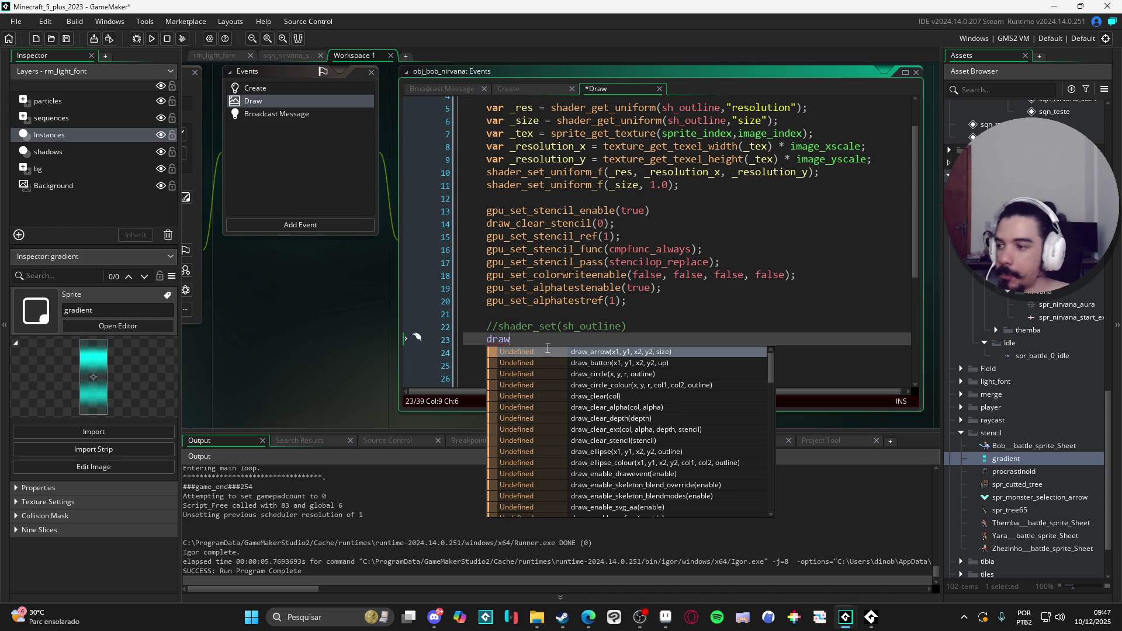
pyautogui.press('Escape')
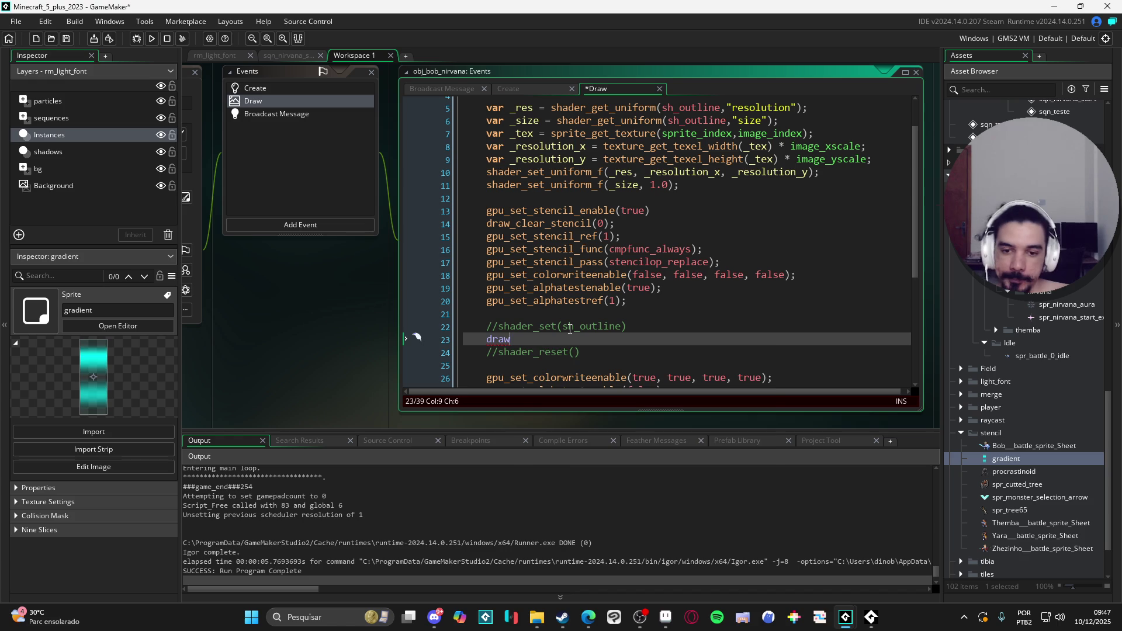
pyautogui.write('_spr')
pyautogui.press('Down')
pyautogui.press('Return')
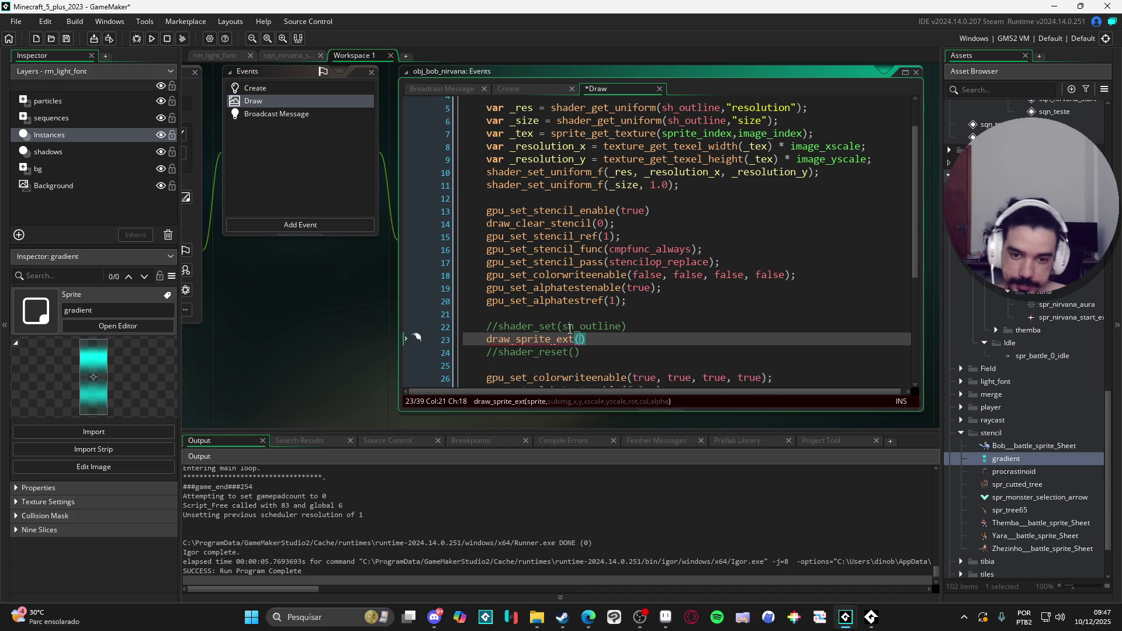
# Enter arguments sprite_index, image_index, x, y, image_xscale + _resolution_x, image_yscale + _resolution_y, image_angle, image_blend
pyautogui.write('sprite_index, ima')
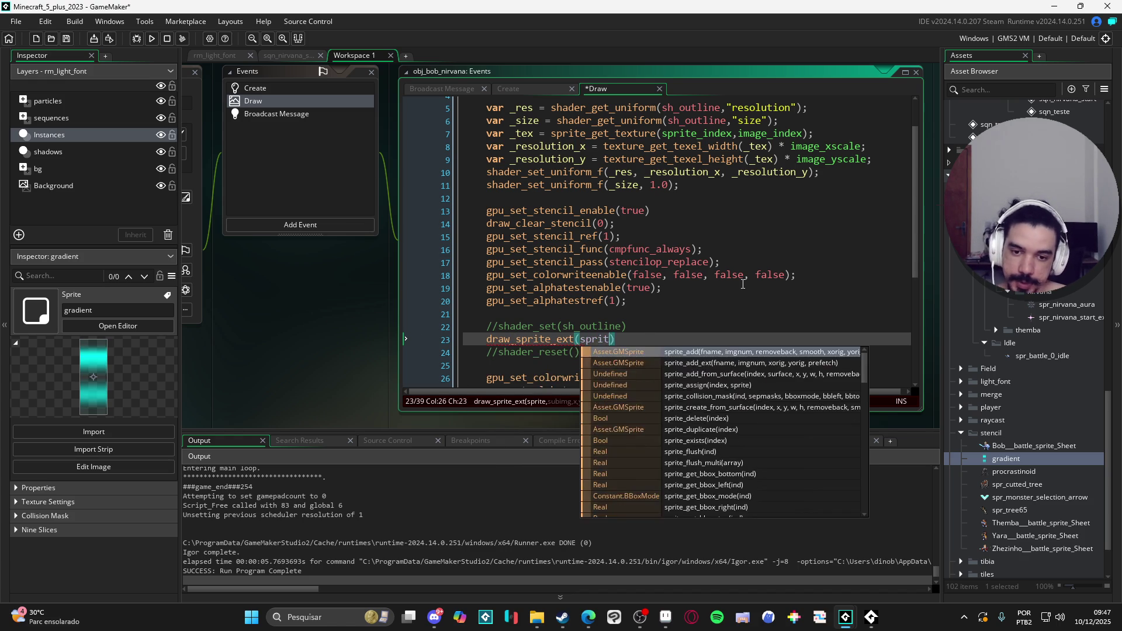
pyautogui.write('ge_index, x, y, i')
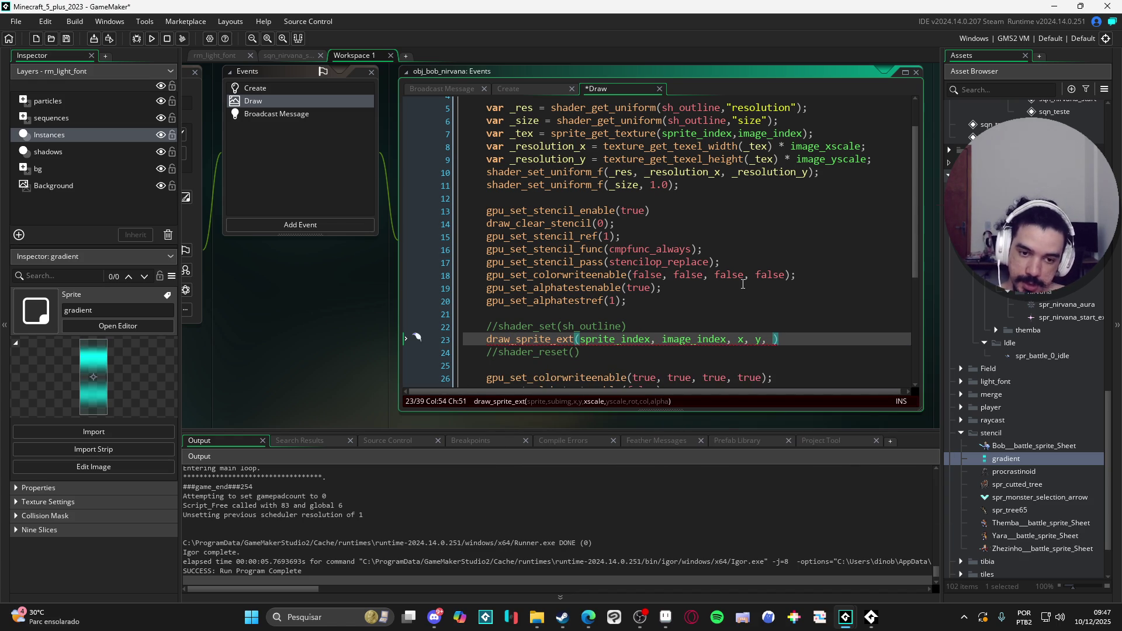
pyautogui.write('mage')
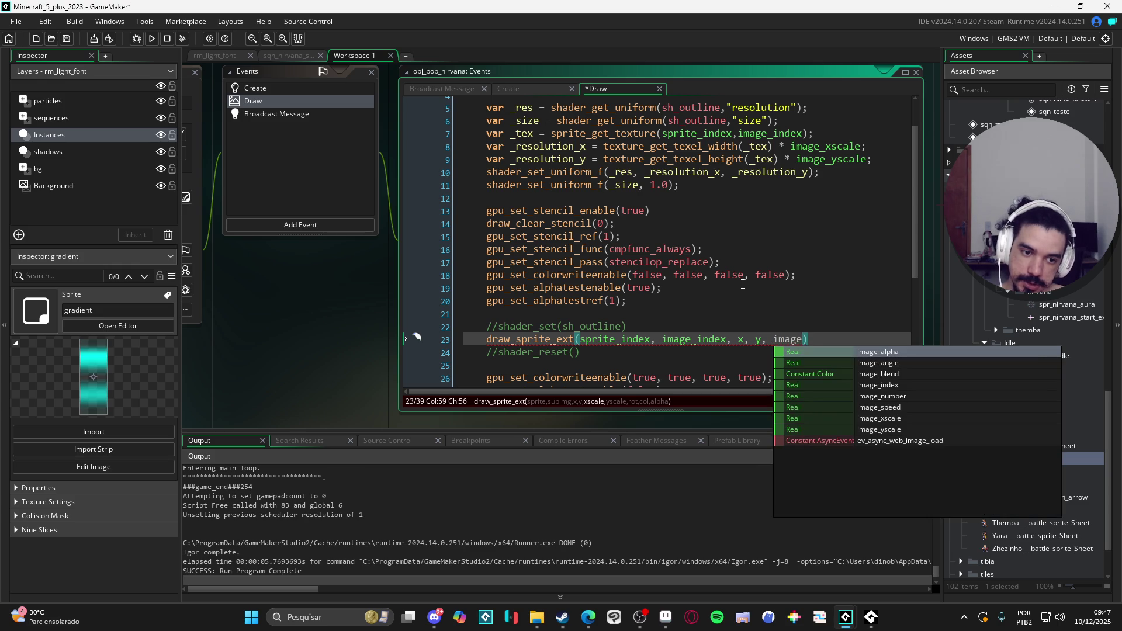
pyautogui.write('_x')
pyautogui.press('Return')
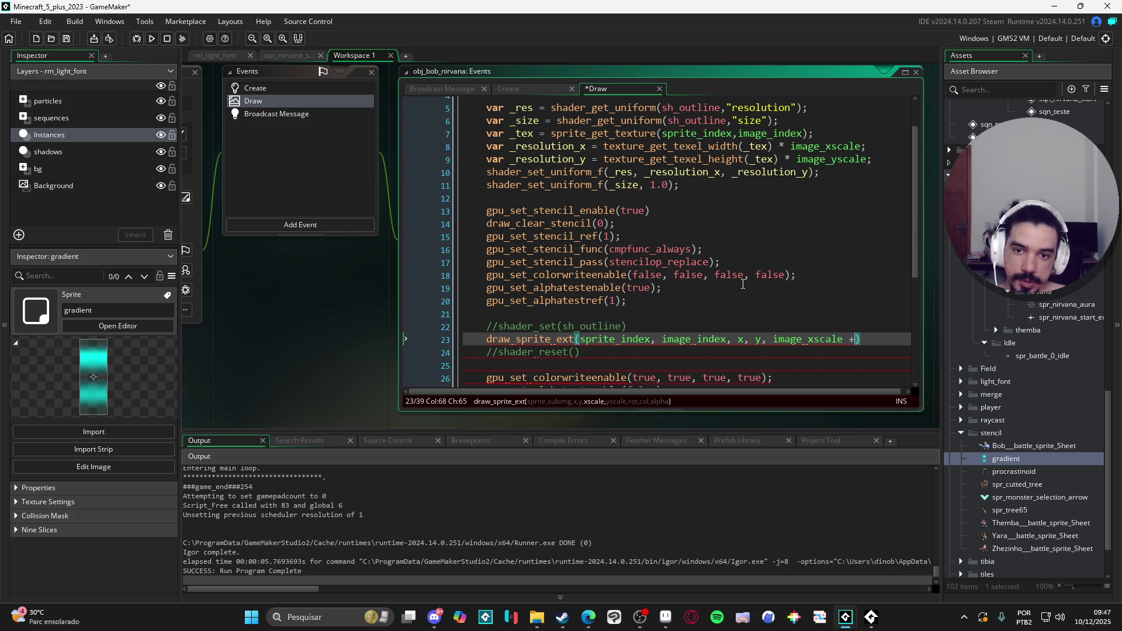
pyautogui.write('res')
pyautogui.press('Return')
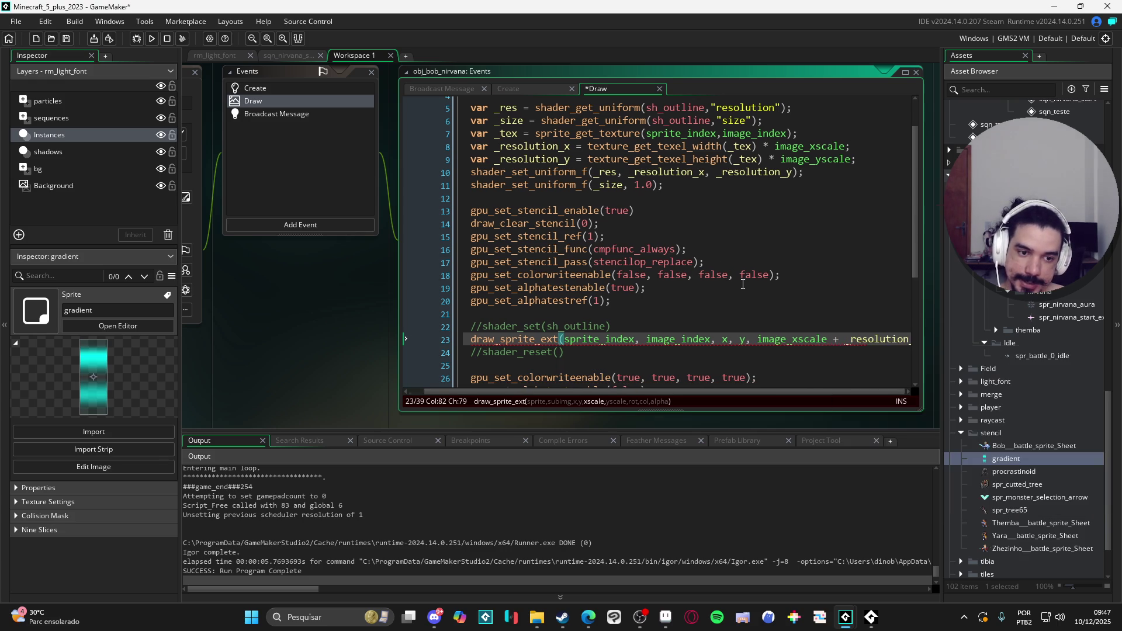
pyautogui.write(', image_y')
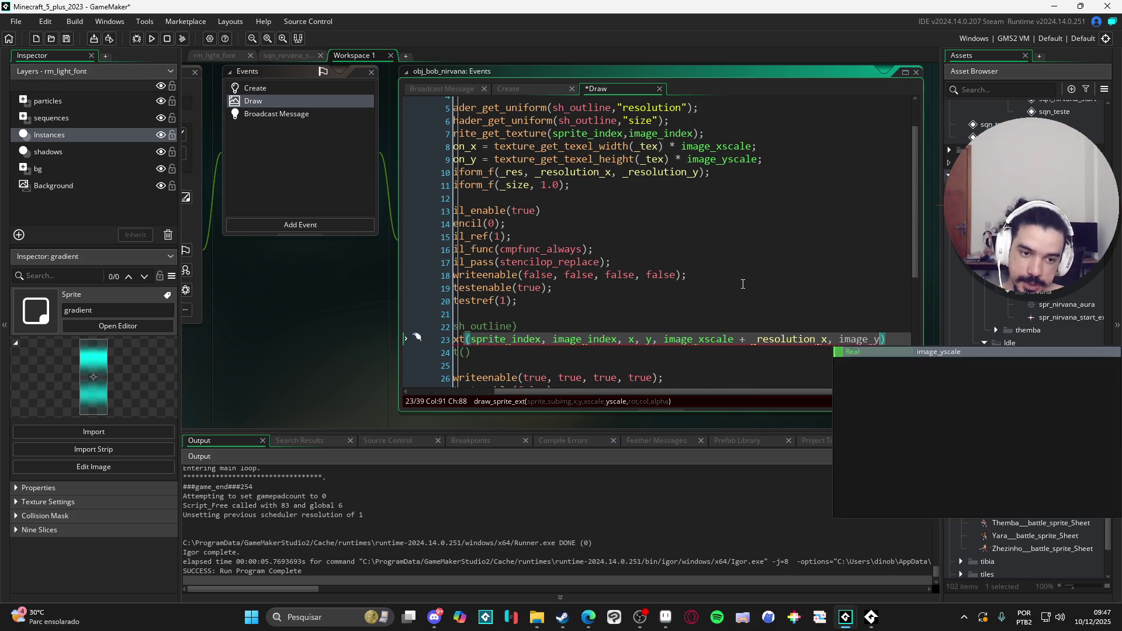
pyautogui.press('Return')
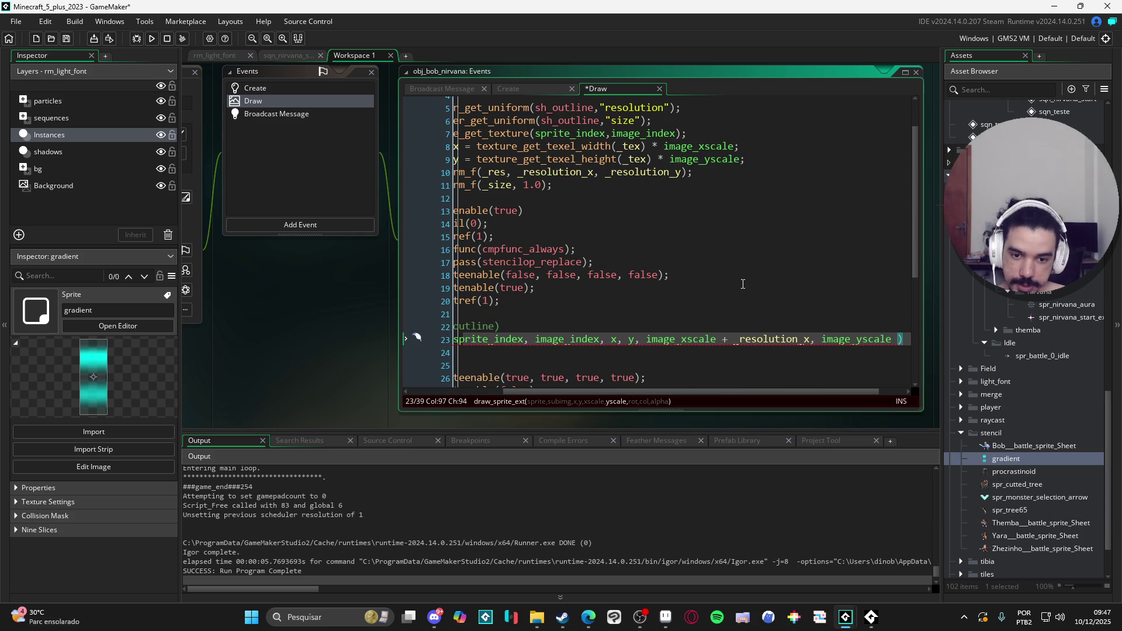
pyautogui.write('+ _res')
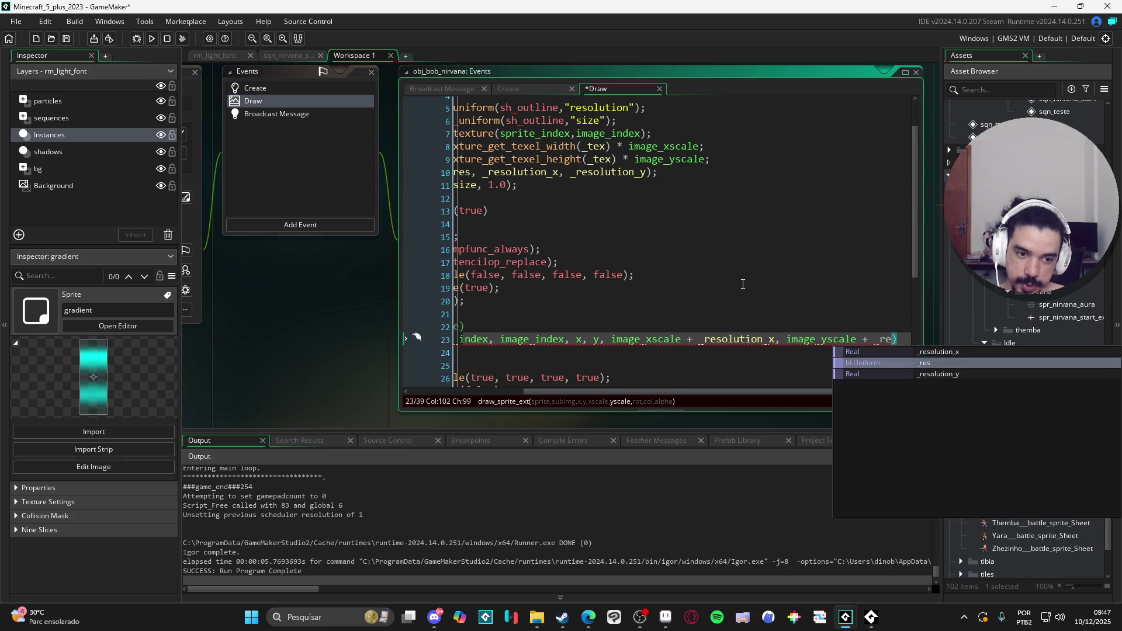
pyautogui.press('Return')
pyautogui.write(', image_angle, ima')
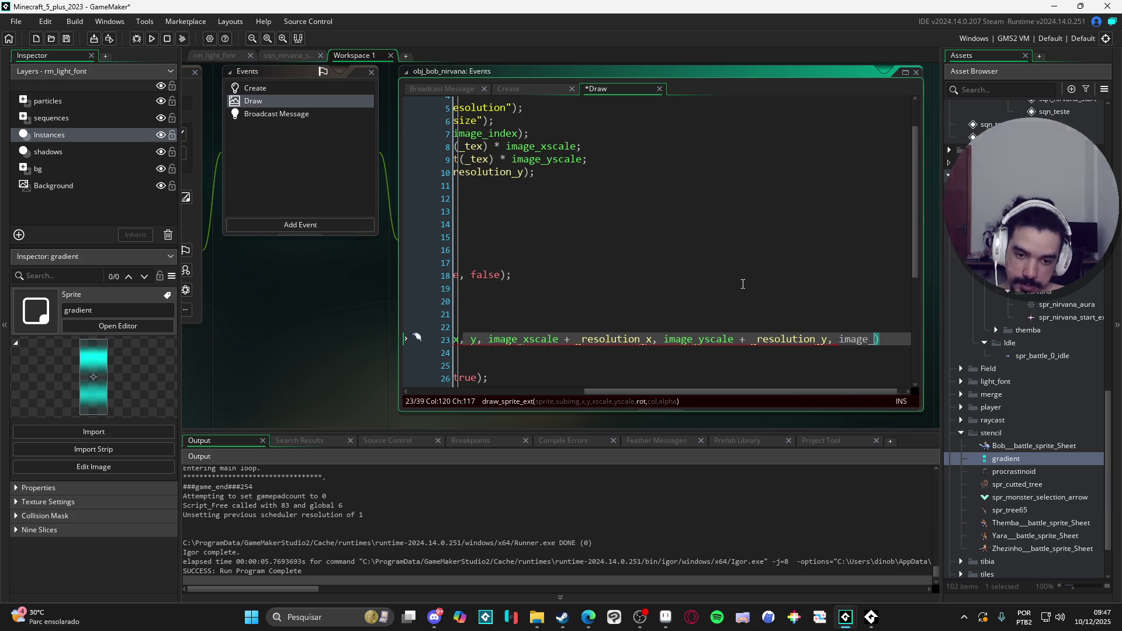
pyautogui.write('ge_')
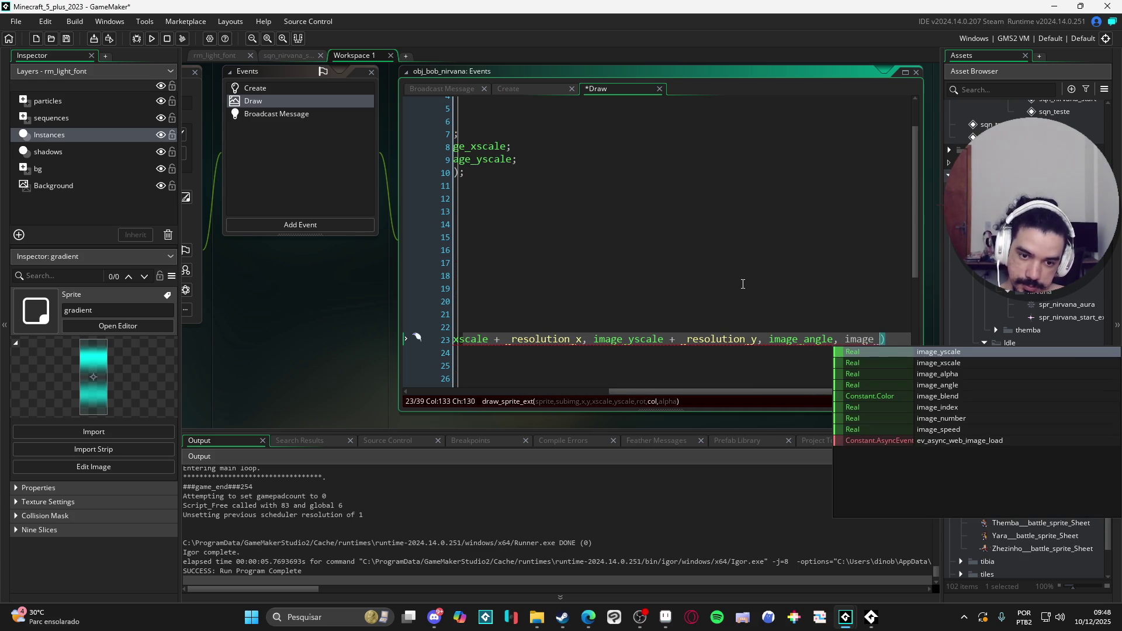
pyautogui.write('blend, image_al')
# Finish the argument list with image_alpha, then save, test-run and close the game
pyautogui.press('Return')
pyautogui.press('F5')
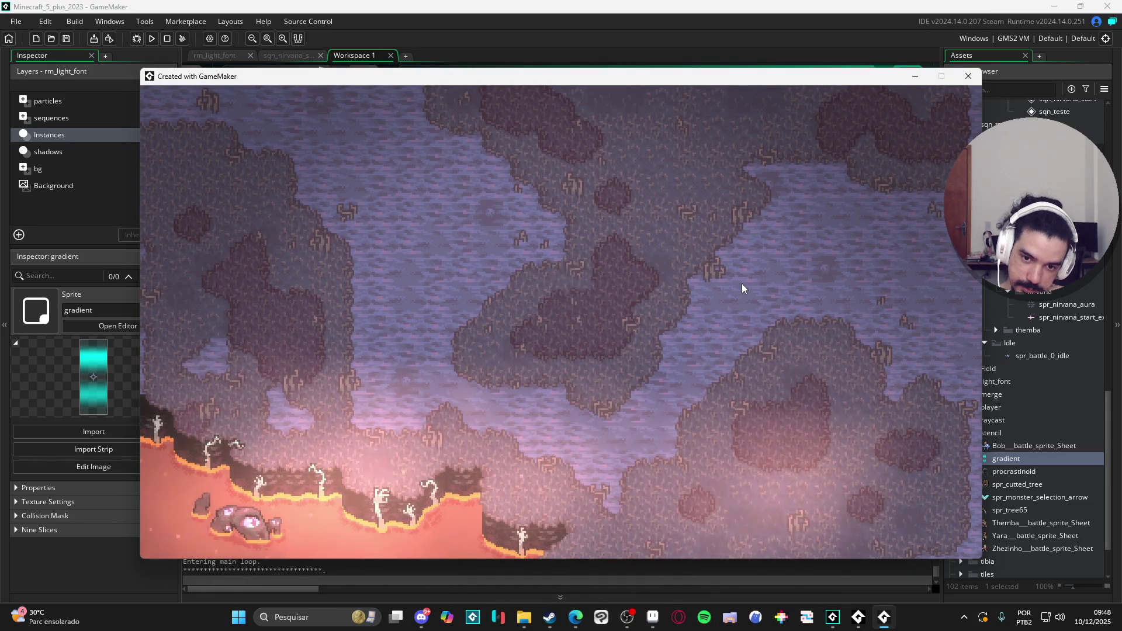
pyautogui.click(968, 75)
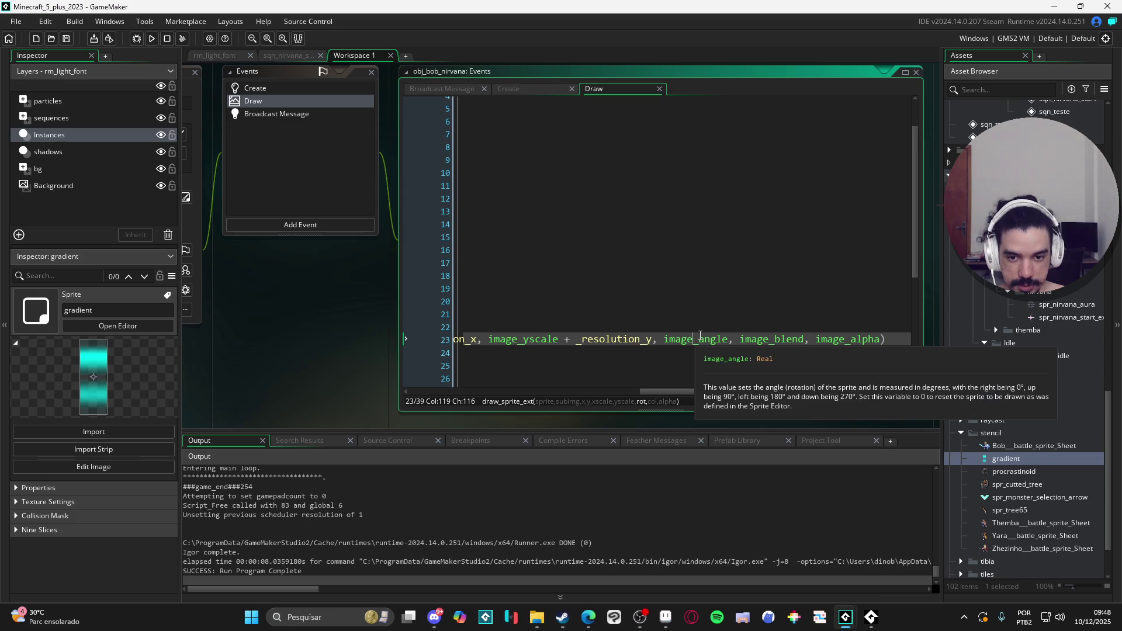
# Replace _resolution_x and _resolution_y on line 23 with .1, save, and launch a test run
pyautogui.hscroll(-5, 699, 337)
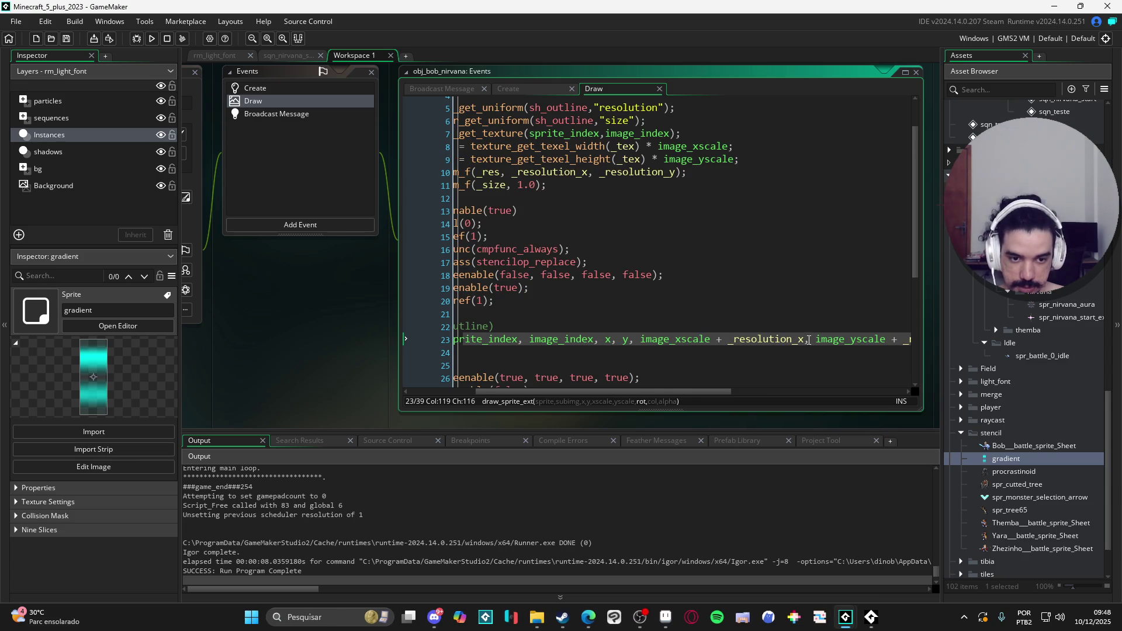
pyautogui.click(802, 339)
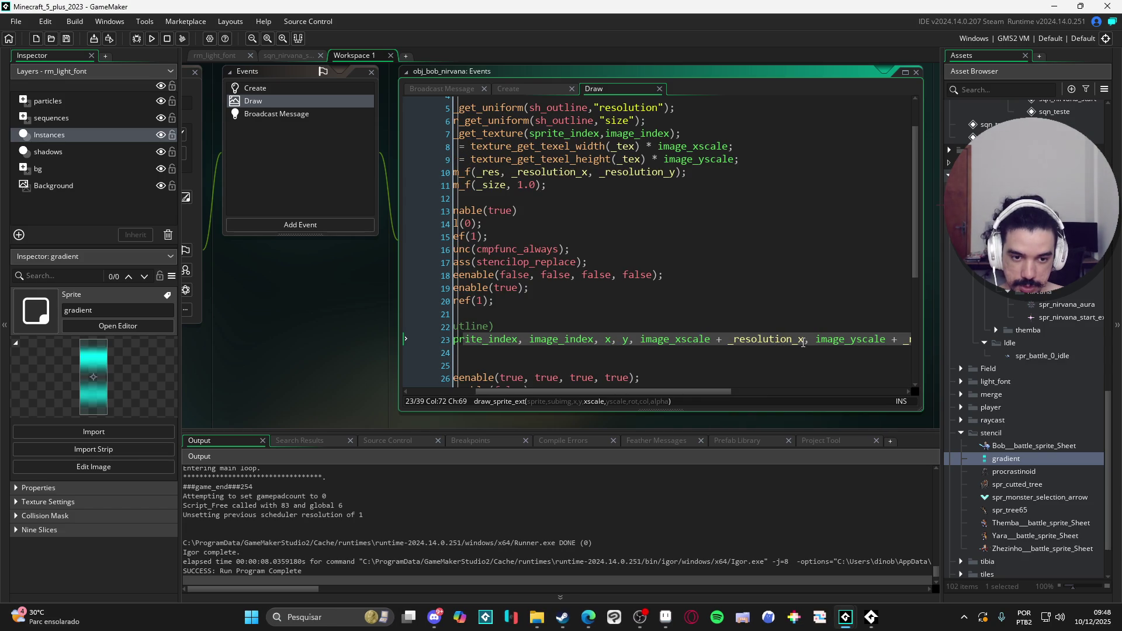
pyautogui.moveTo(803, 344); pyautogui.dragTo(727, 346)
pyautogui.write('.1')
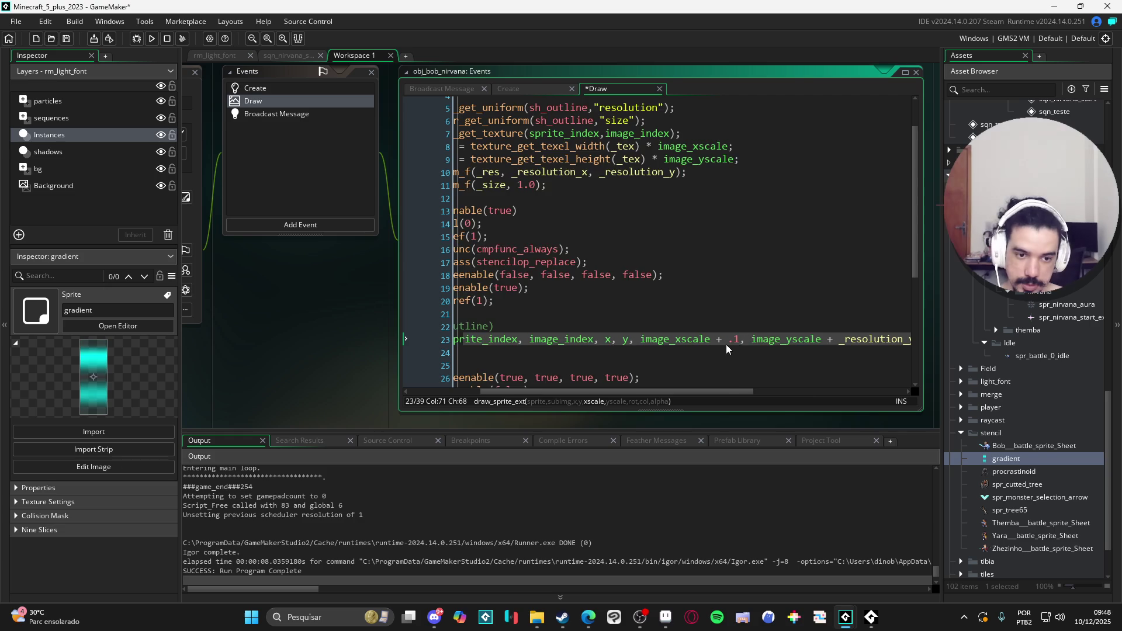
pyautogui.hscroll(3, 770, 339)
pyautogui.moveTo(770, 340); pyautogui.dragTo(698, 341)
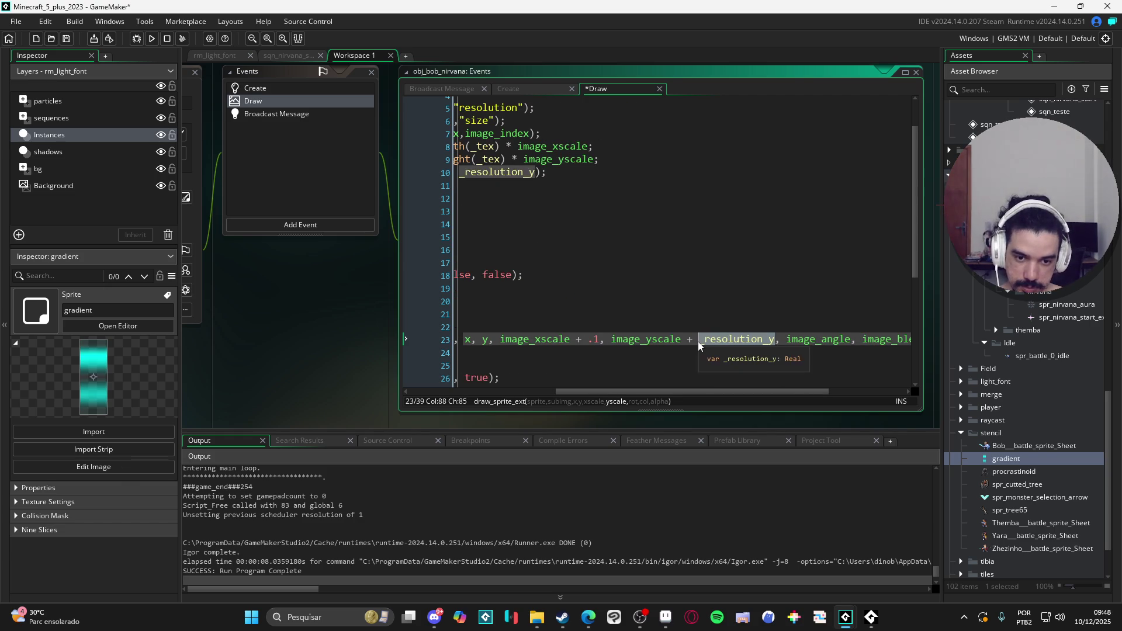
pyautogui.write('.1')
pyautogui.hotkey('ctrl', 's')
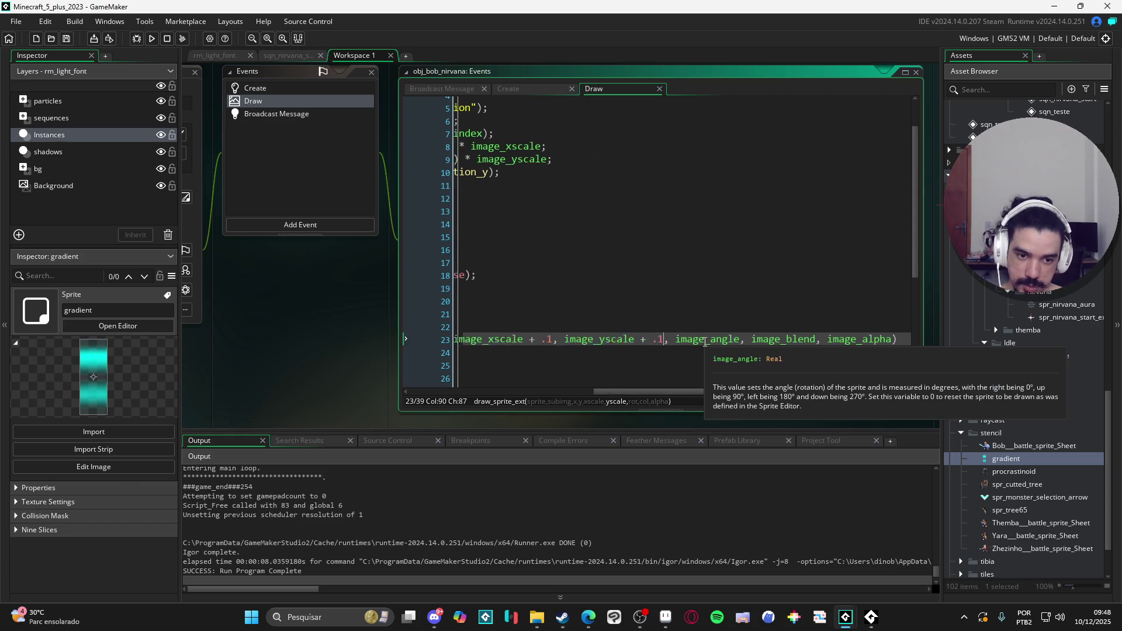
pyautogui.hscroll(-5, 705, 343)
pyautogui.hscroll(-2, 711, 343)
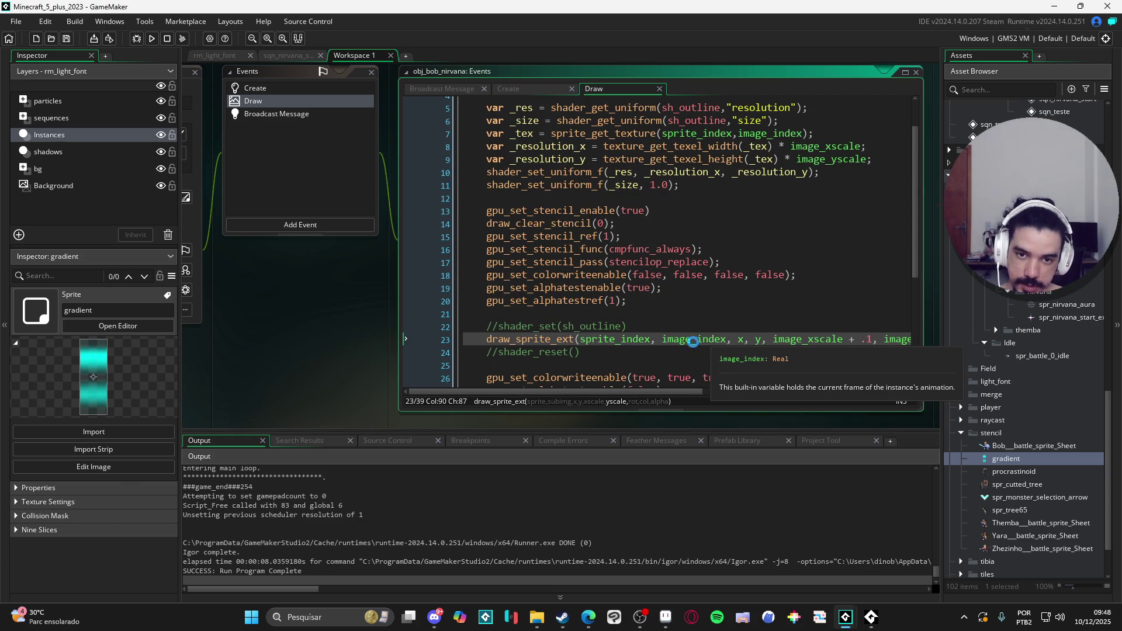
pyautogui.press('F5')
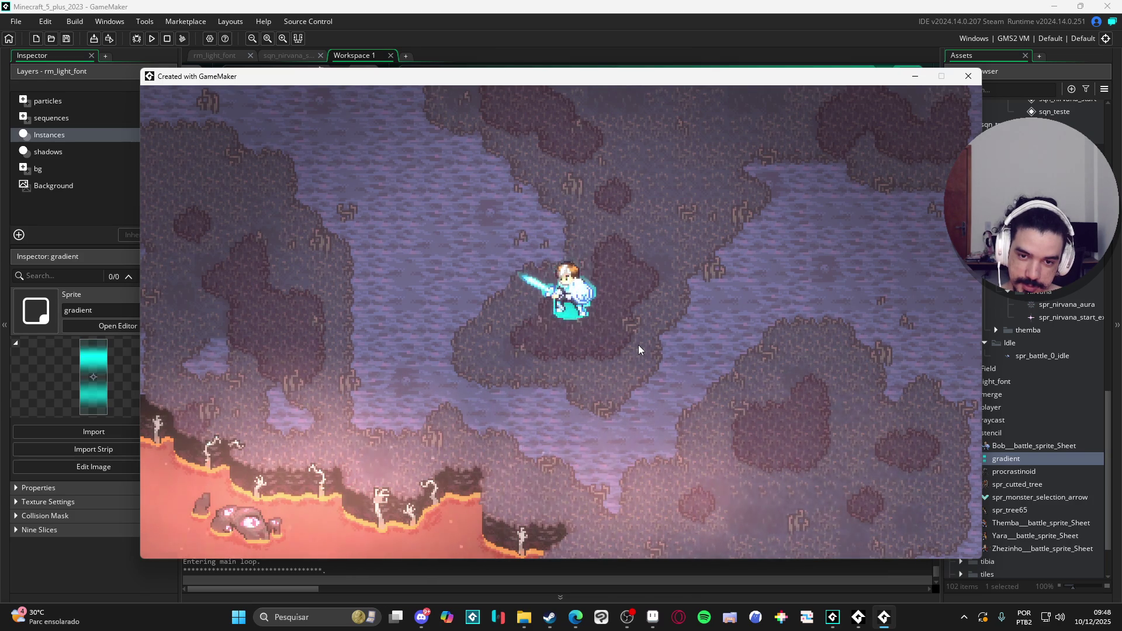
pyautogui.click(968, 76)
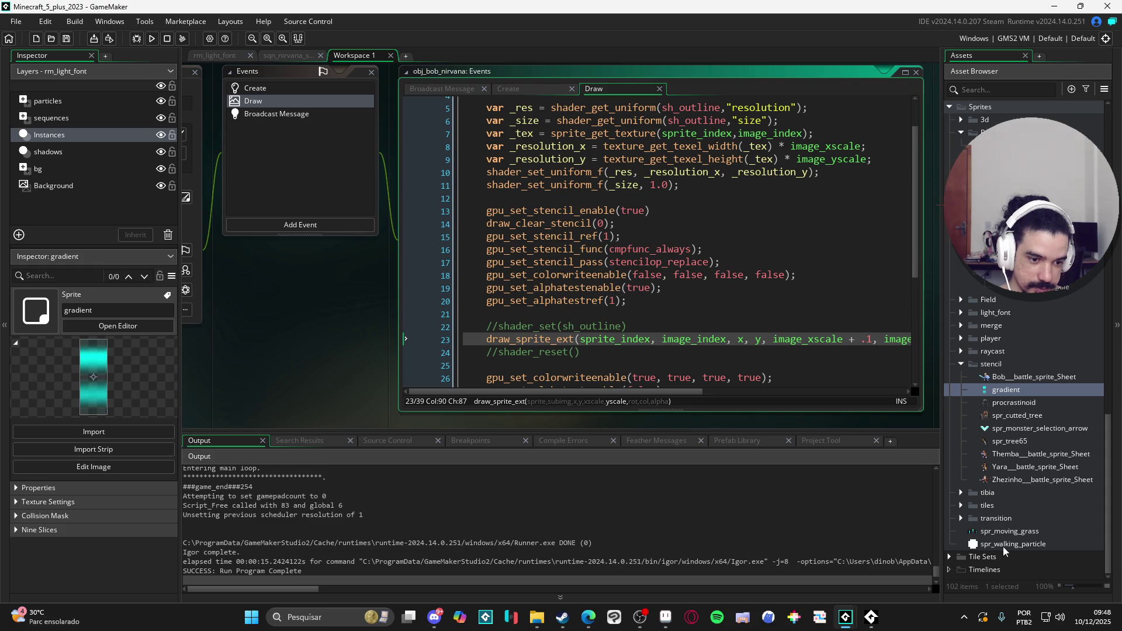
# Open spr_battle_0_idle from the Asset Browser and enter its image editor
pyautogui.scroll(6, 1015, 503)
pyautogui.scroll(-3, 1015, 508)
pyautogui.doubleClick(1045, 408)
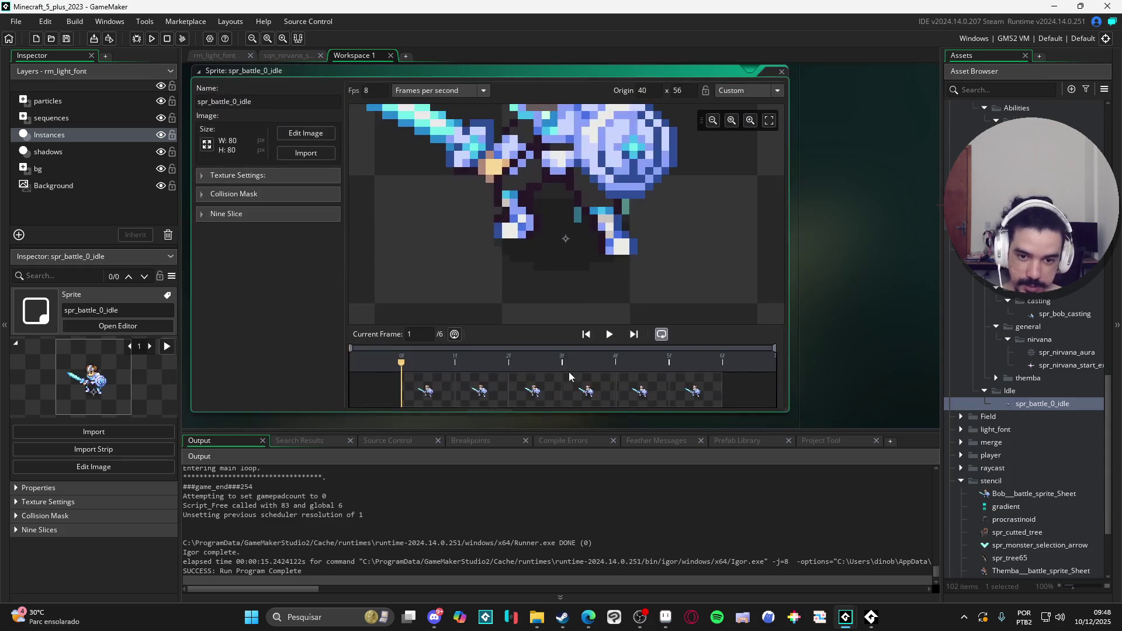
pyautogui.click(306, 133)
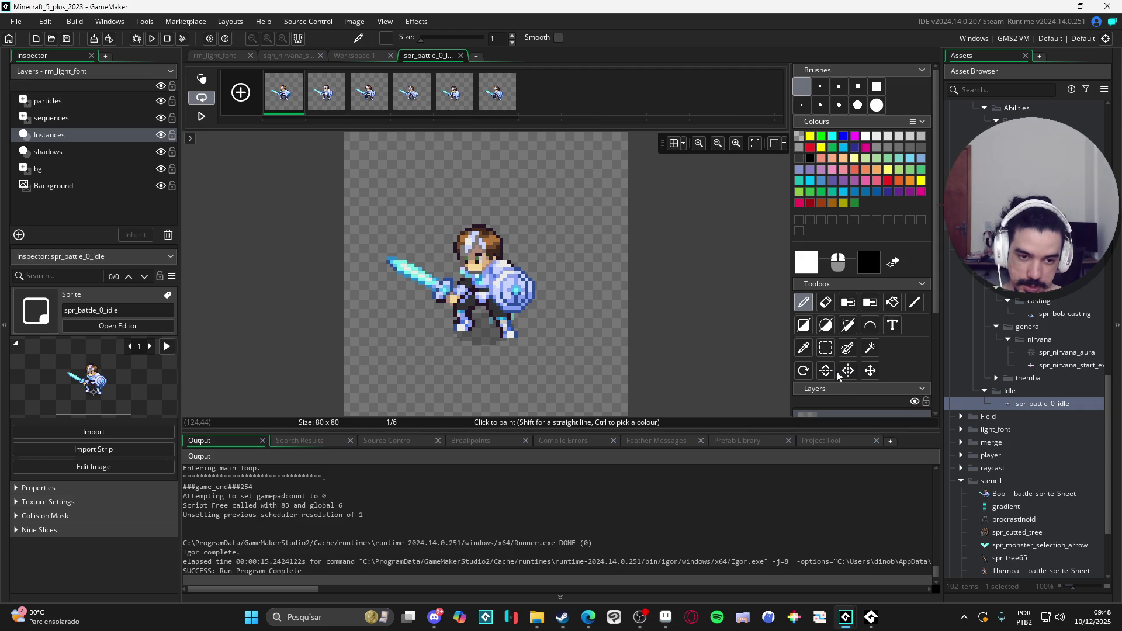
# Magic-wand select and delete the grey shadow under the character's feet across the sprite frames
pyautogui.click(870, 349)
pyautogui.click(485, 338)
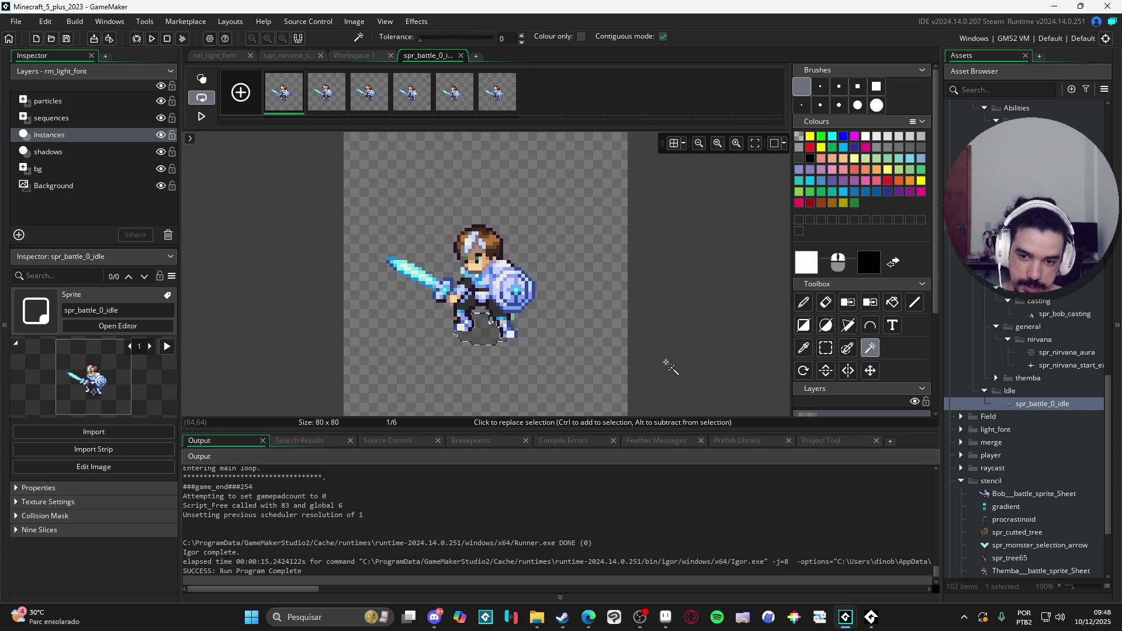
pyautogui.press('Delete')
pyautogui.click(339, 92)
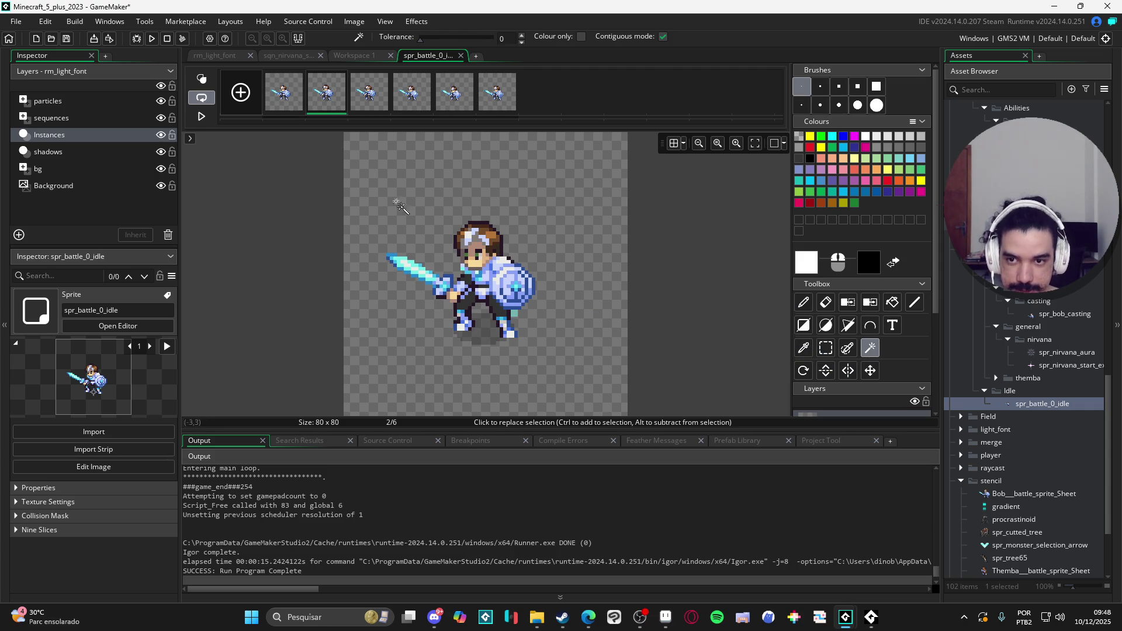
pyautogui.click(381, 79)
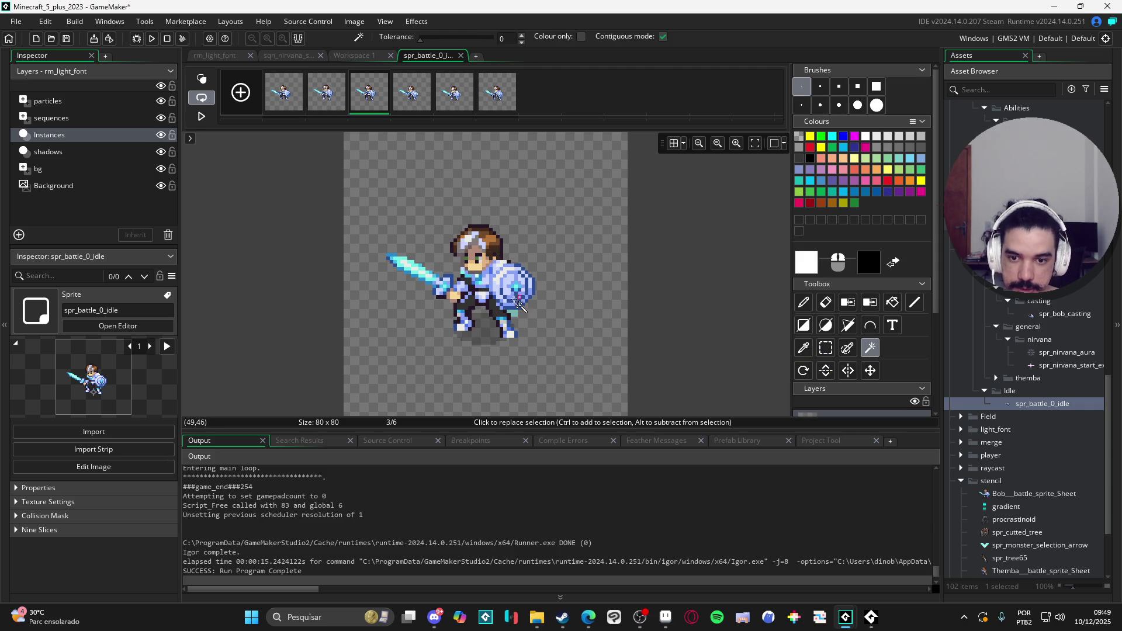
pyautogui.press('Delete')
pyautogui.click(455, 110)
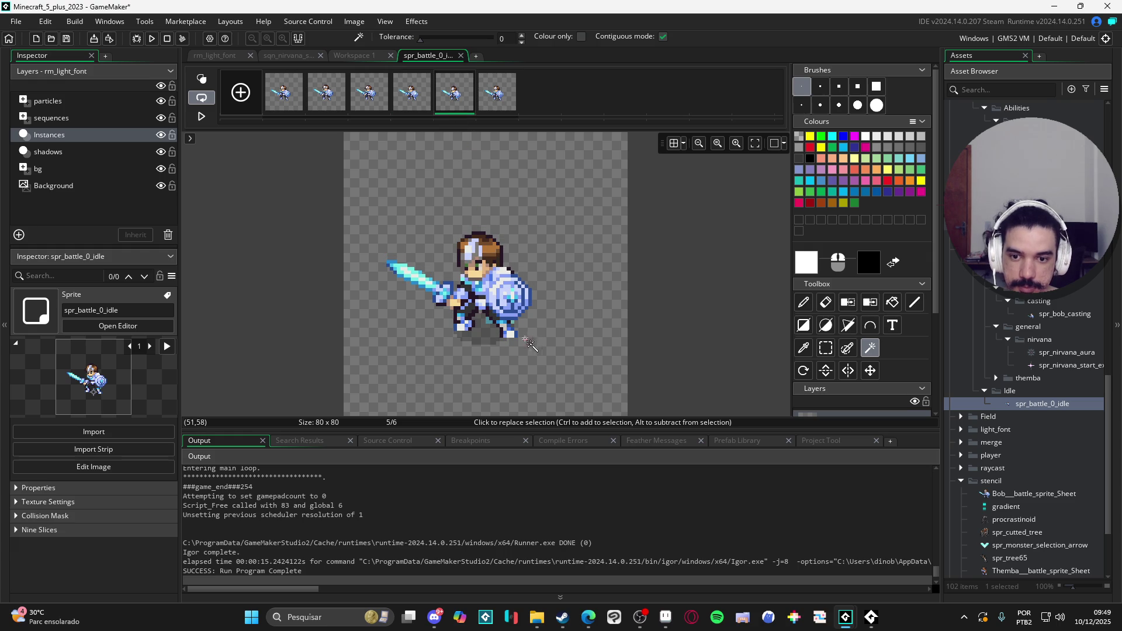
pyautogui.click(506, 99)
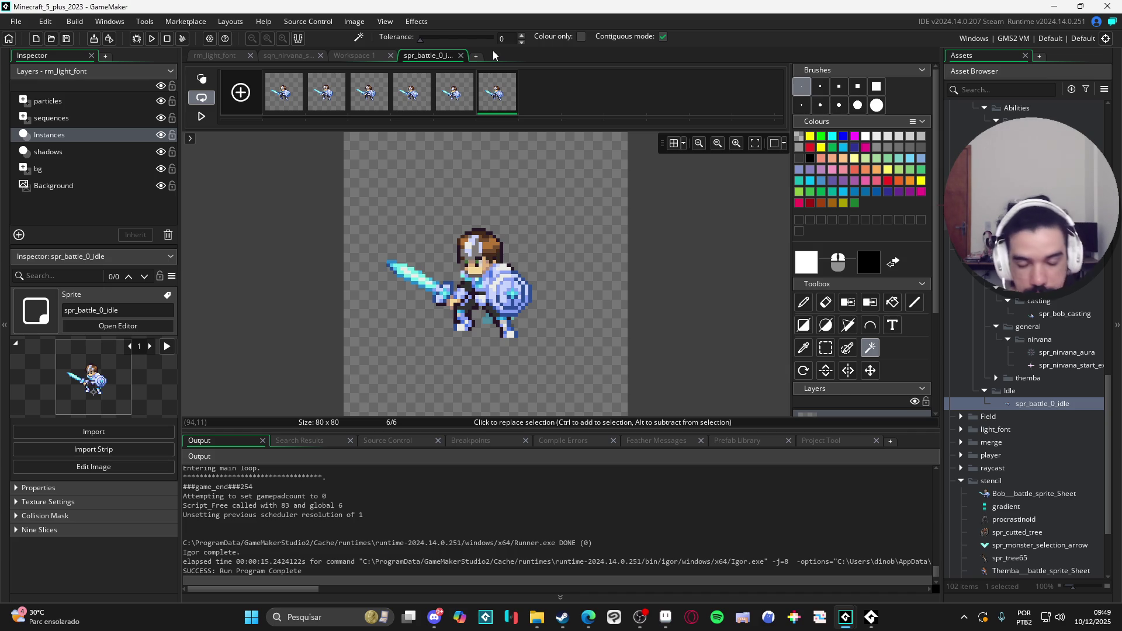
# Step back to the first frame, leave the image editor, and bring up the sqn_nirvana sequence
pyautogui.click(326, 92)
pyautogui.press('Left')
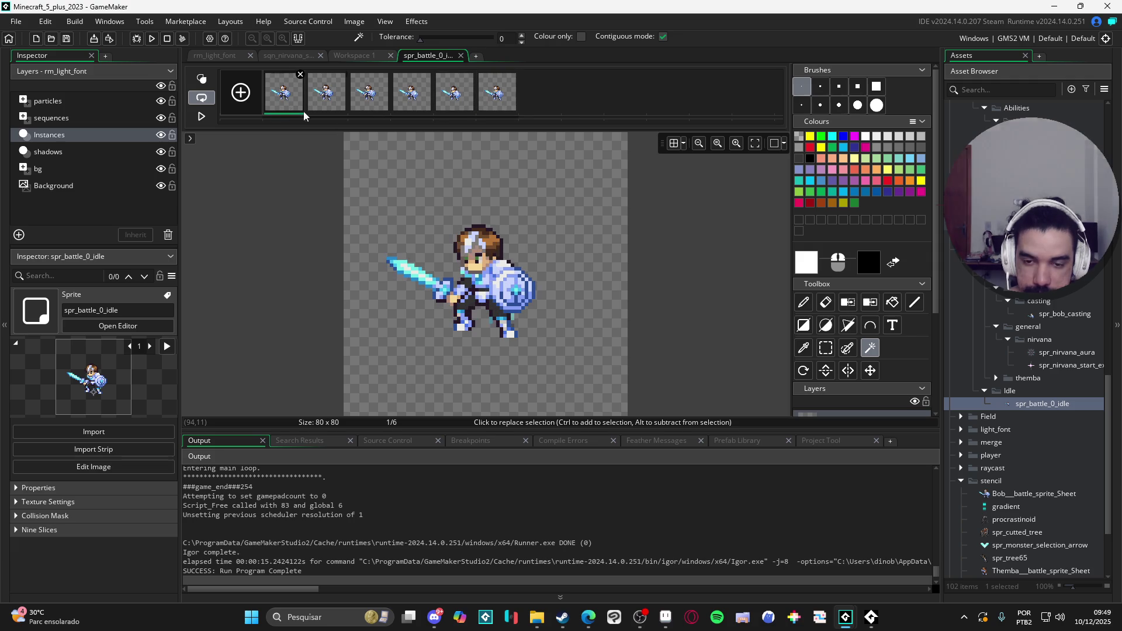
pyautogui.click(344, 59)
pyautogui.click(289, 56)
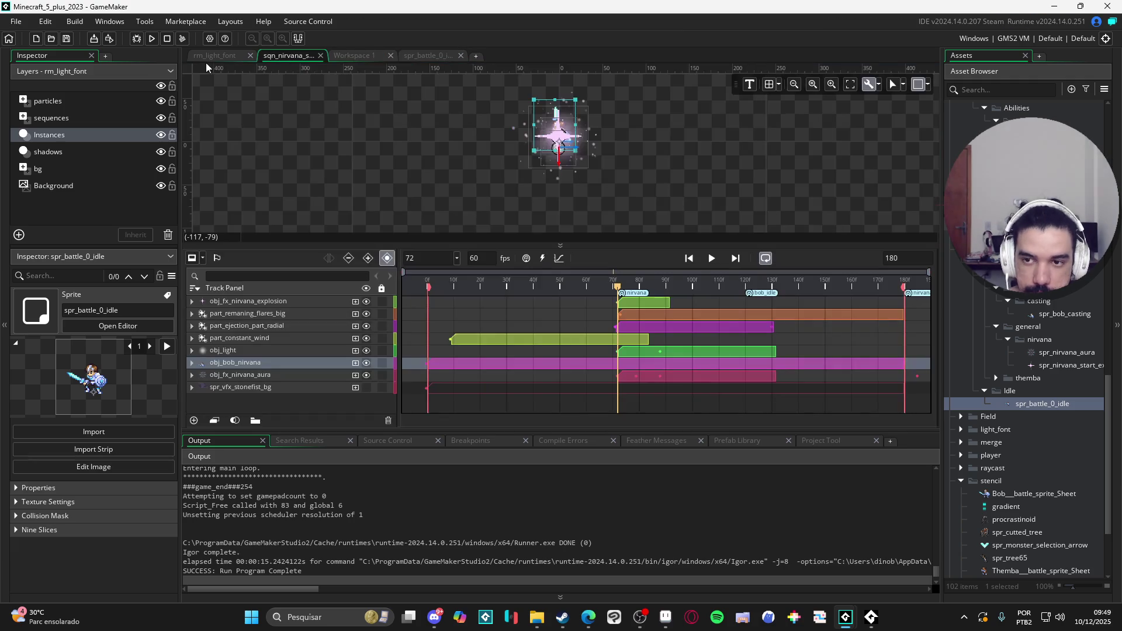
# From rm_light_font, test-run the nirvana effect, close the game, and select spr_battle_0_idle
pyautogui.click(234, 56)
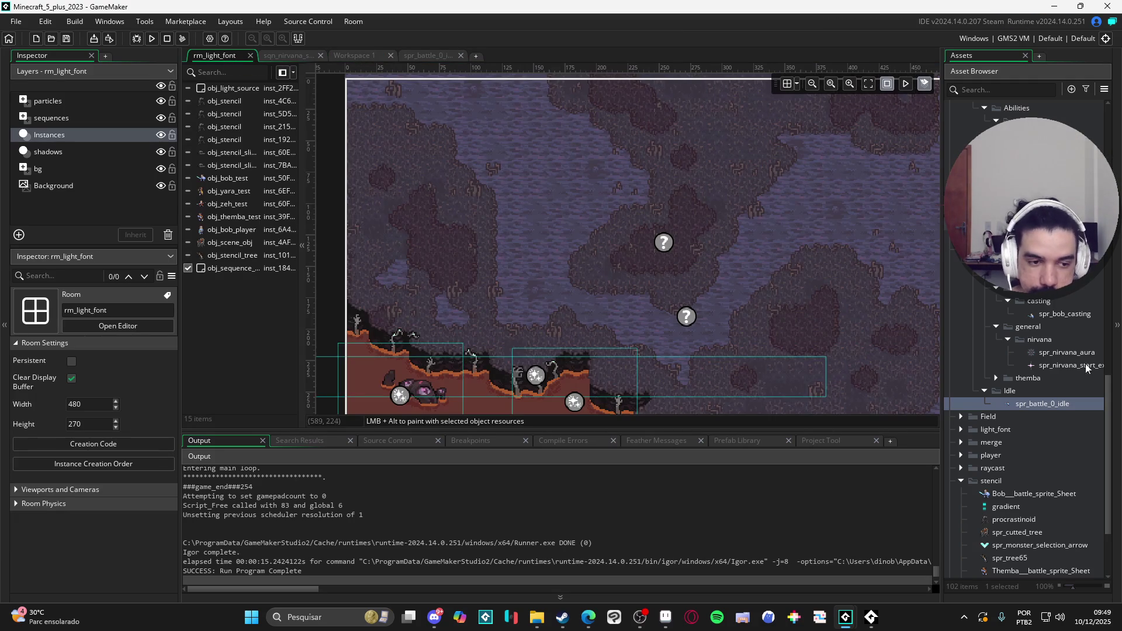
pyautogui.press('F5')
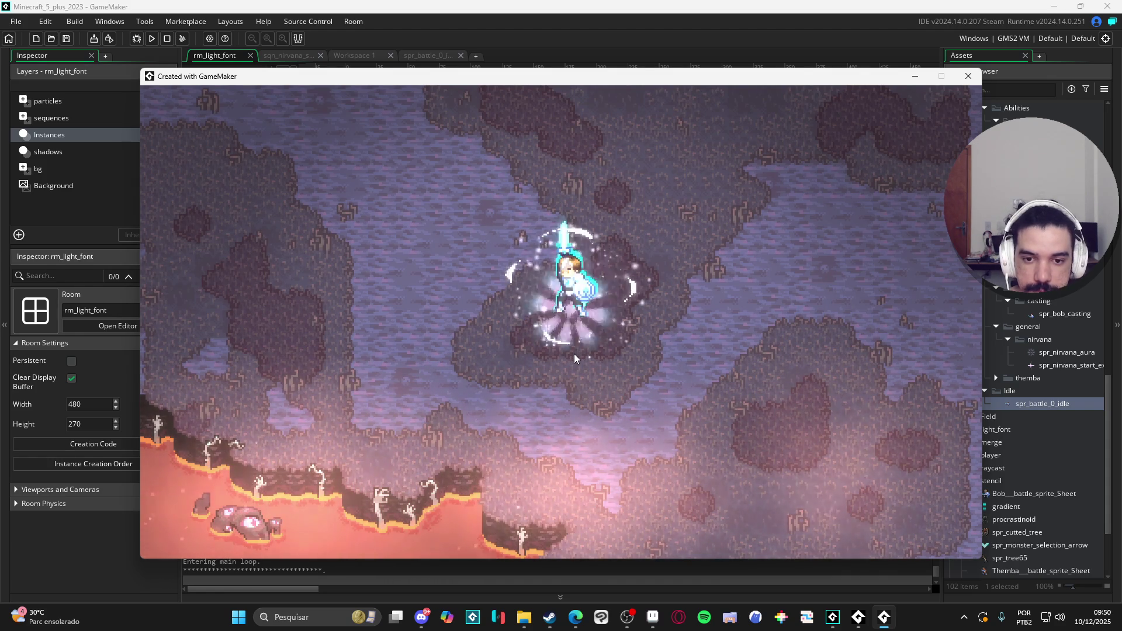
pyautogui.click(968, 76)
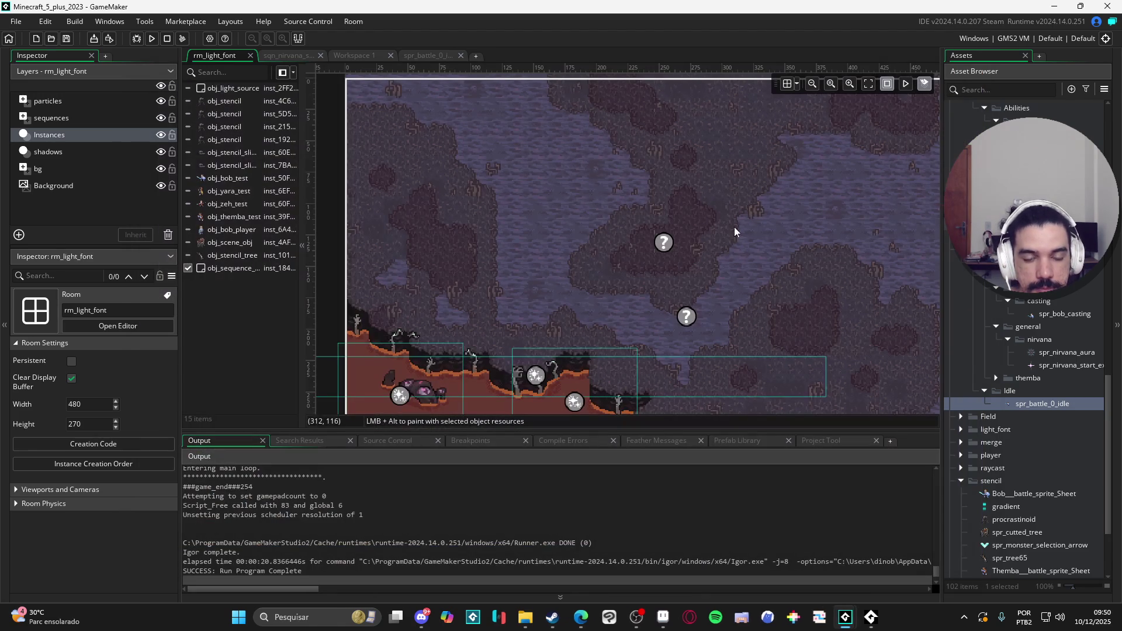
pyautogui.click(1035, 403)
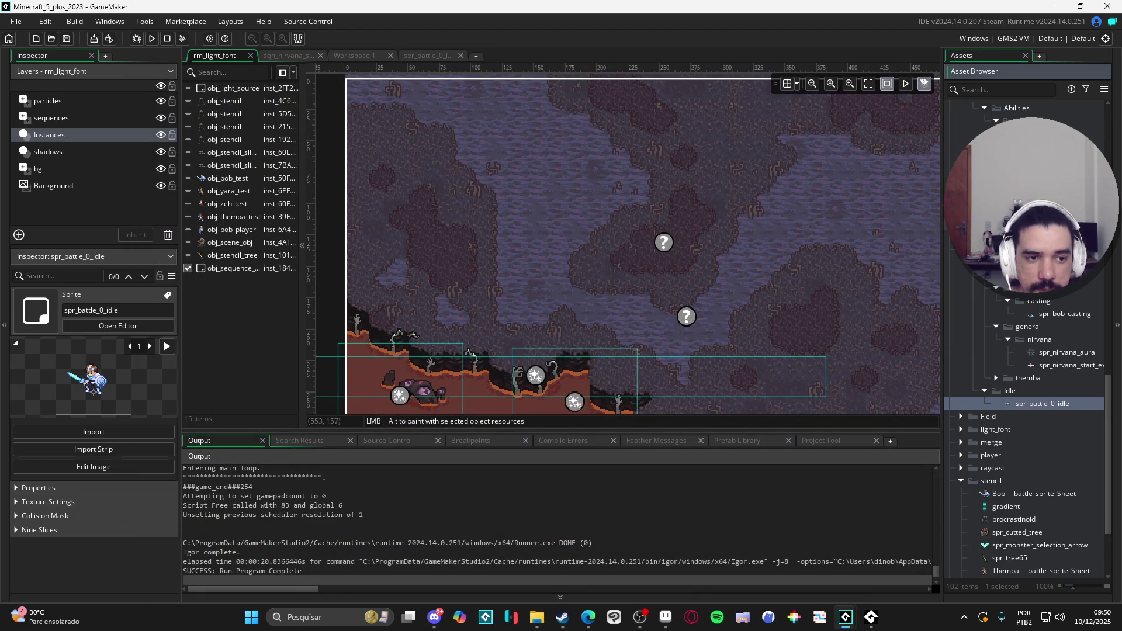
# Return to rm_light_font and open obj_bob_nirvana's Draw event code
pyautogui.click(357, 55)
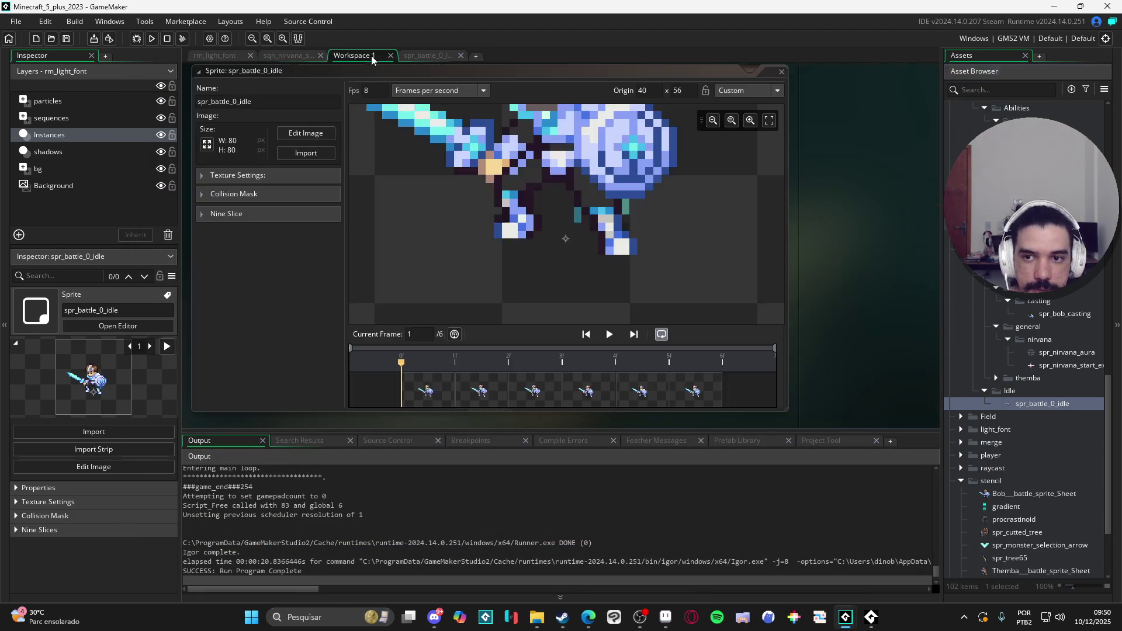
pyautogui.click(284, 56)
pyautogui.click(434, 55)
pyautogui.click(219, 56)
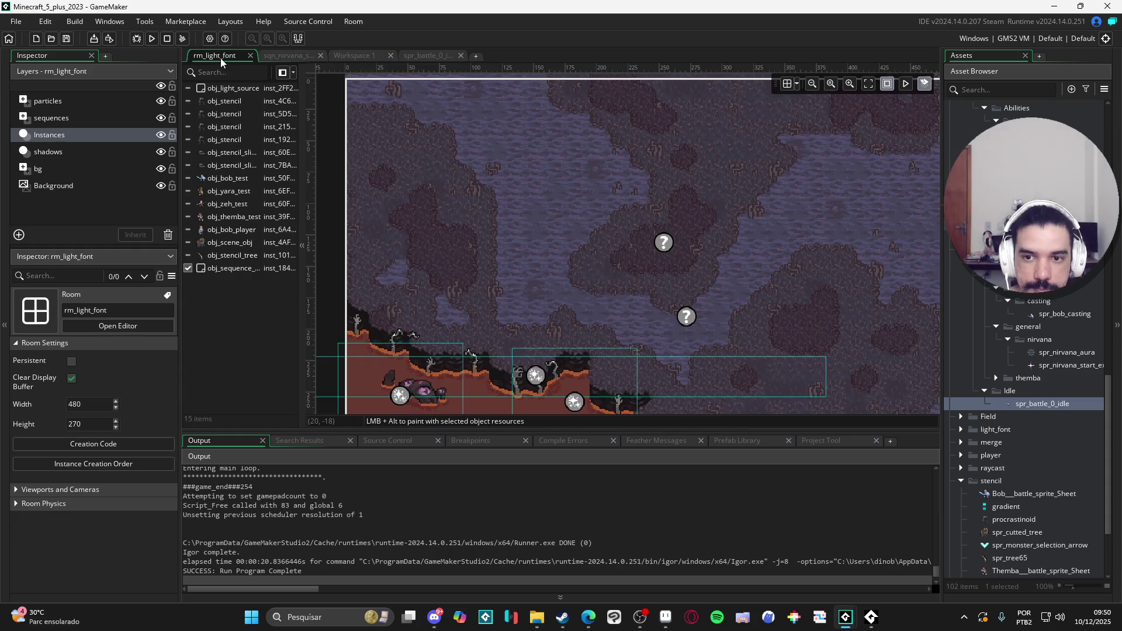
pyautogui.click(660, 245)
pyautogui.scroll(-15, 1085, 279)
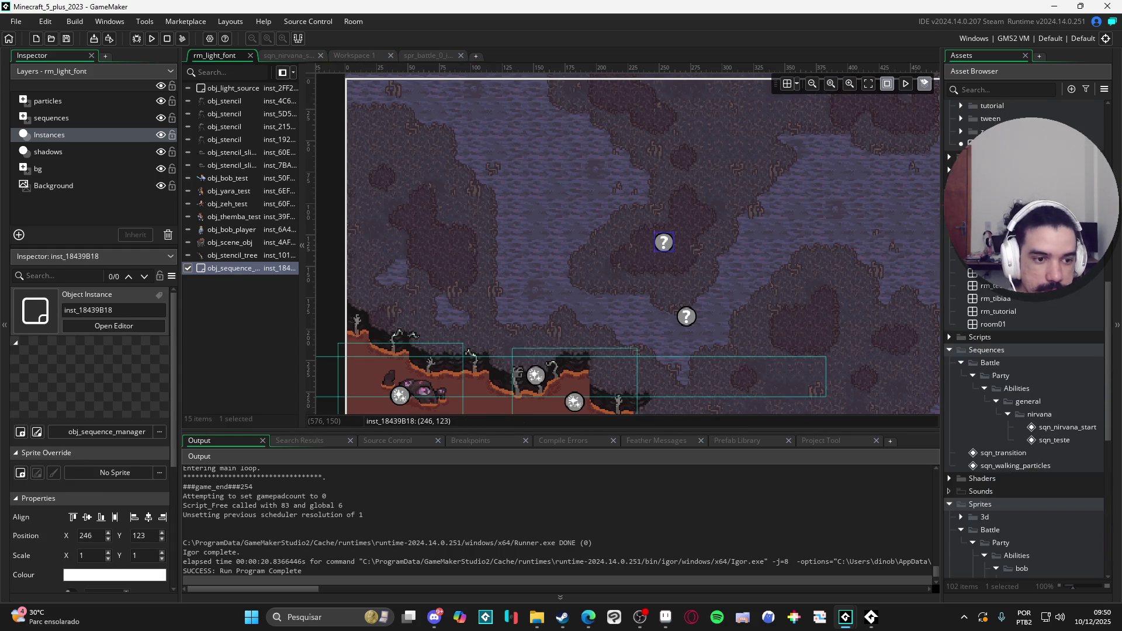
pyautogui.scroll(4, 1068, 392)
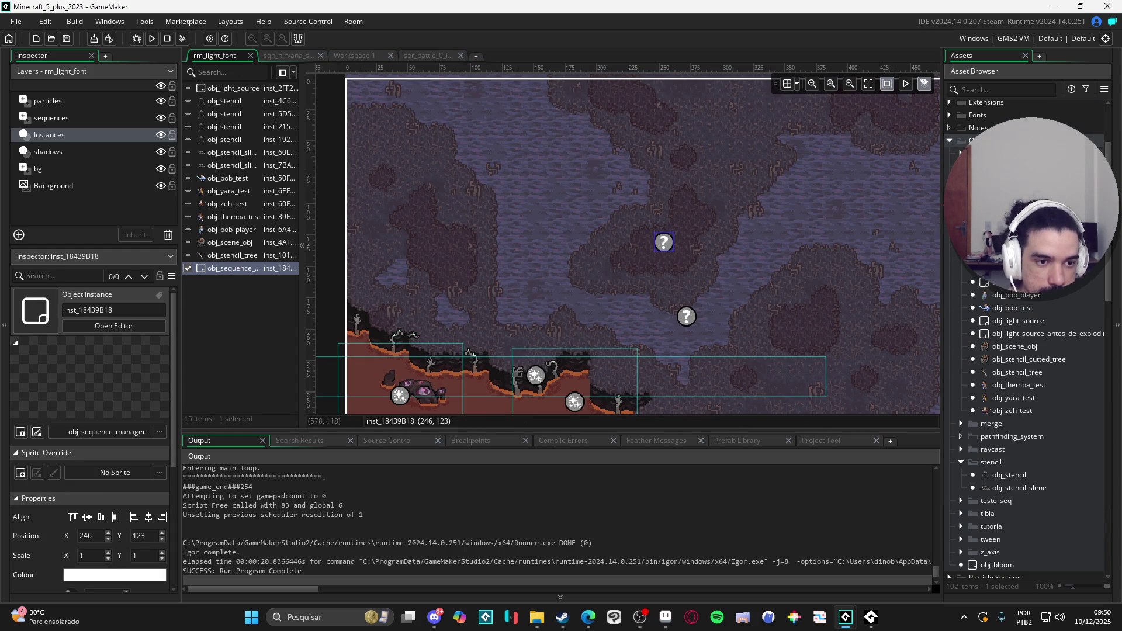
pyautogui.doubleClick(1017, 283)
# Add a new line declaring var scale_x = 1 + (1/sprite_width)
pyautogui.click(783, 78)
pyautogui.click(583, 317)
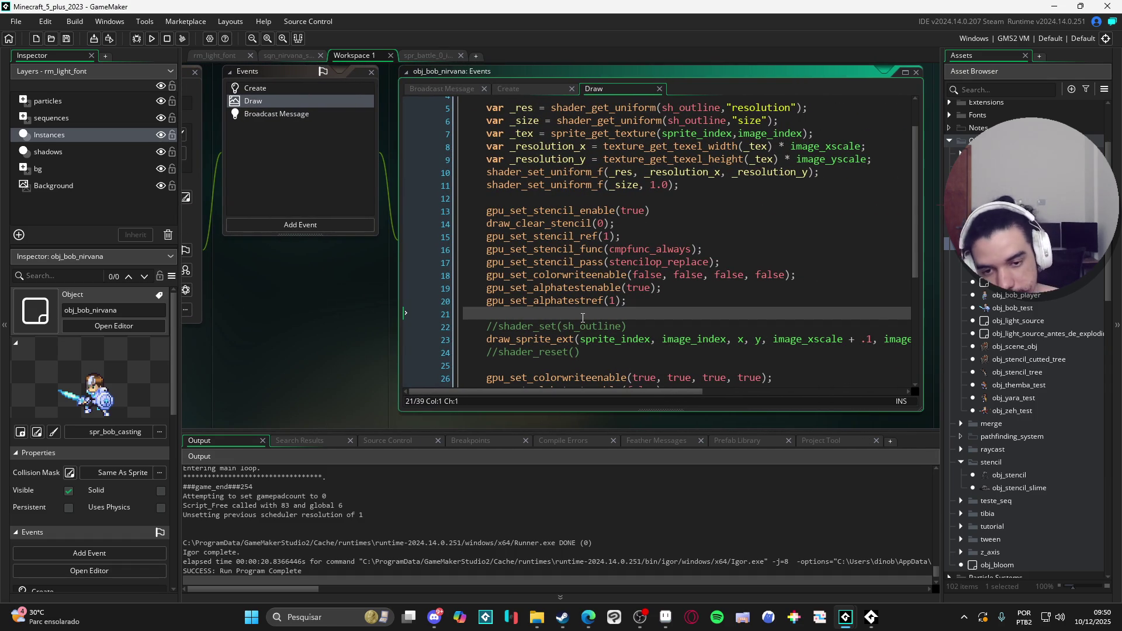
pyautogui.press('Return')
pyautogui.press('Return')
pyautogui.press('Up')
pyautogui.write('var scale')
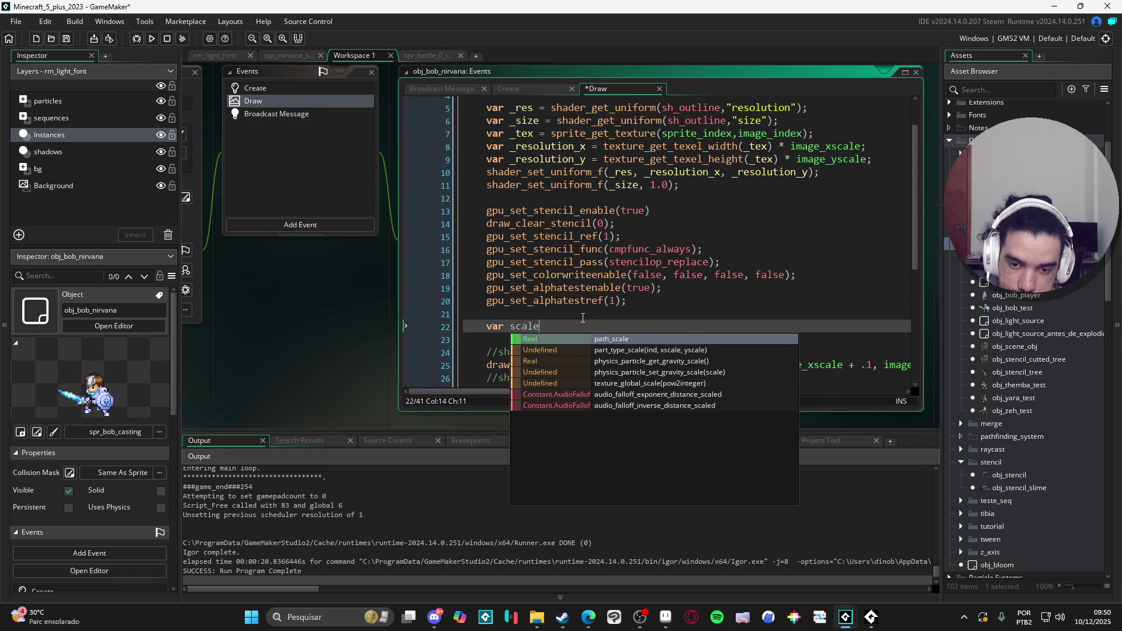
pyautogui.write('_x')
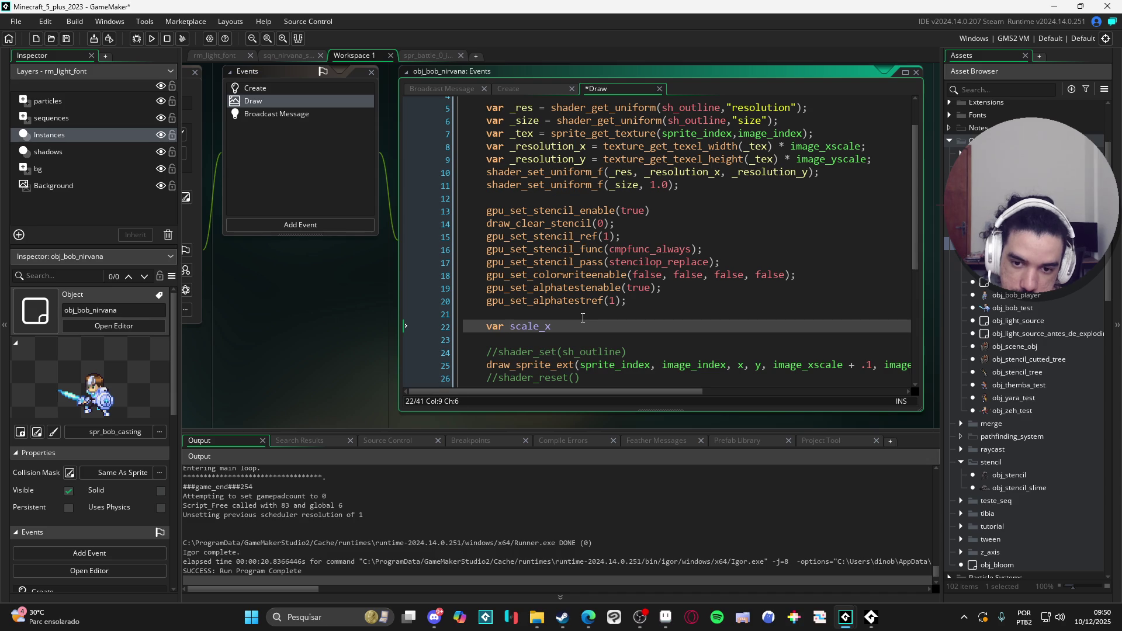
pyautogui.press('End')
pyautogui.write('=')
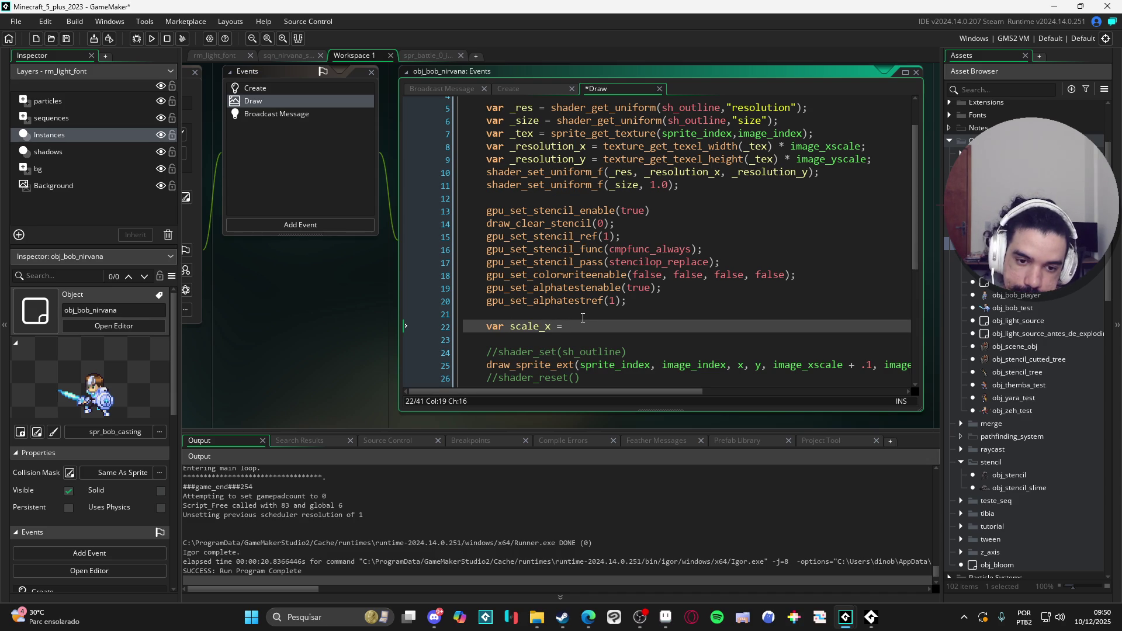
pyautogui.write('mage')
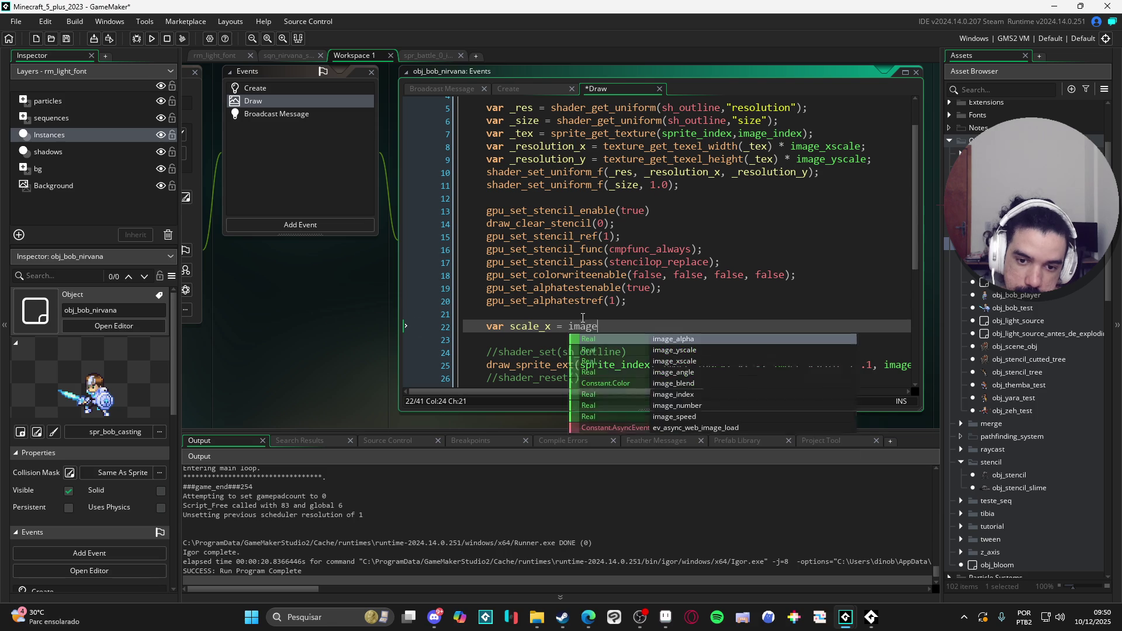
pyautogui.press('BackSpace')
pyautogui.press('BackSpace')
pyautogui.press('BackSpace')
pyautogui.press('BackSpace')
pyautogui.press('BackSpace')
pyautogui.write('1 + ')
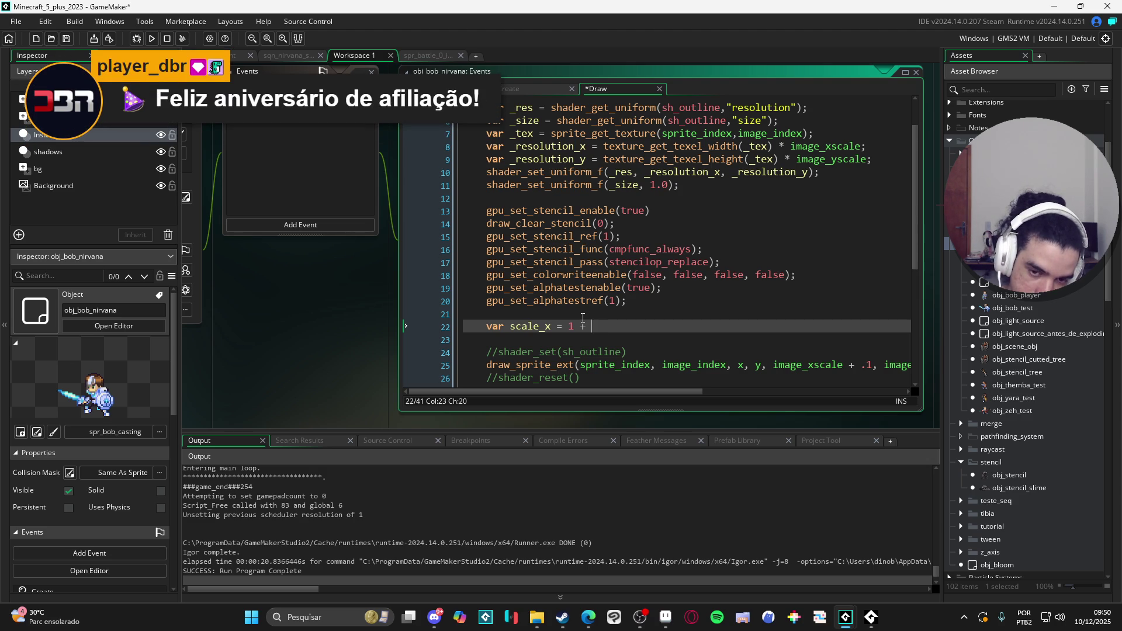
pyautogui.write('(1/')
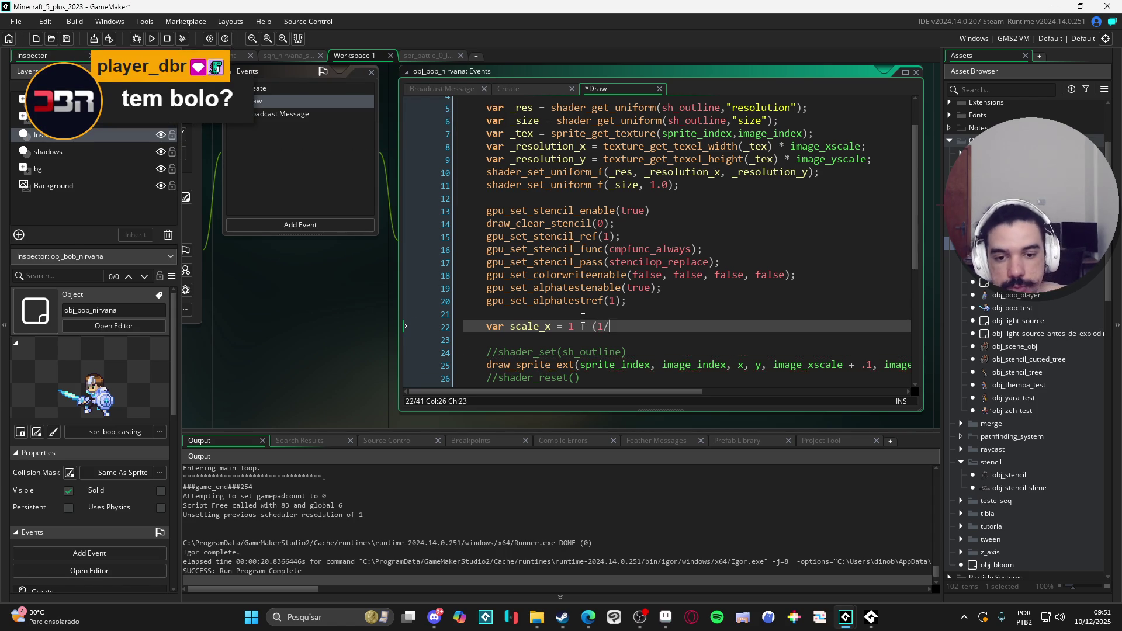
pyautogui.write('sprite_width')
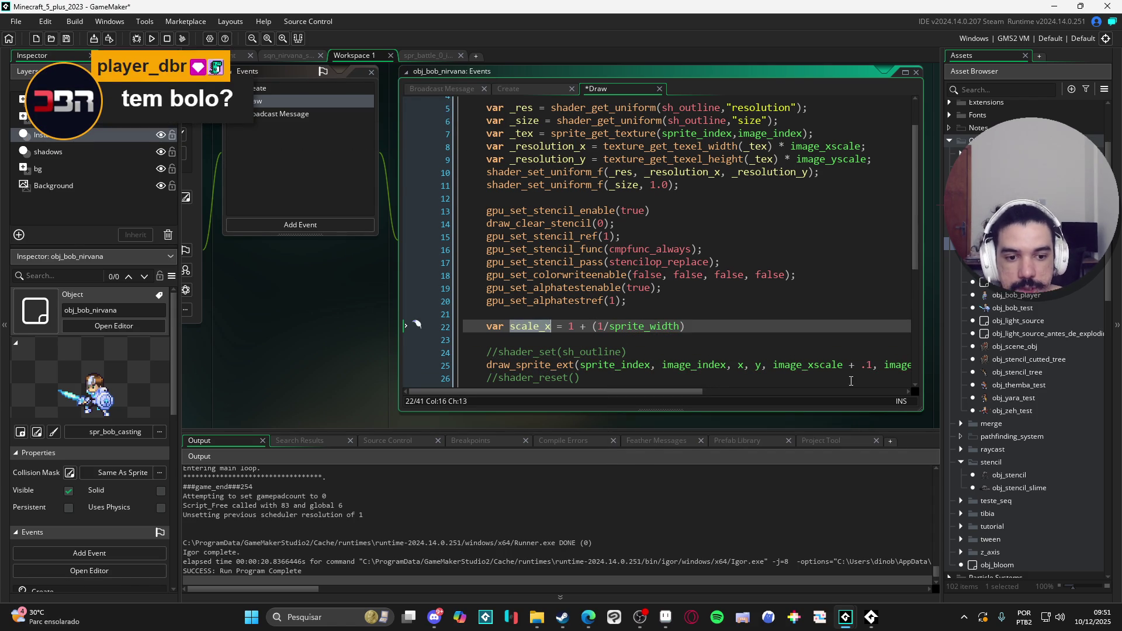
# Replace image_xscale + .1 in draw_sprite_ext with scale_x and test-run the game
pyautogui.moveTo(870, 370); pyautogui.dragTo(773, 365)
pyautogui.write('scale_x')
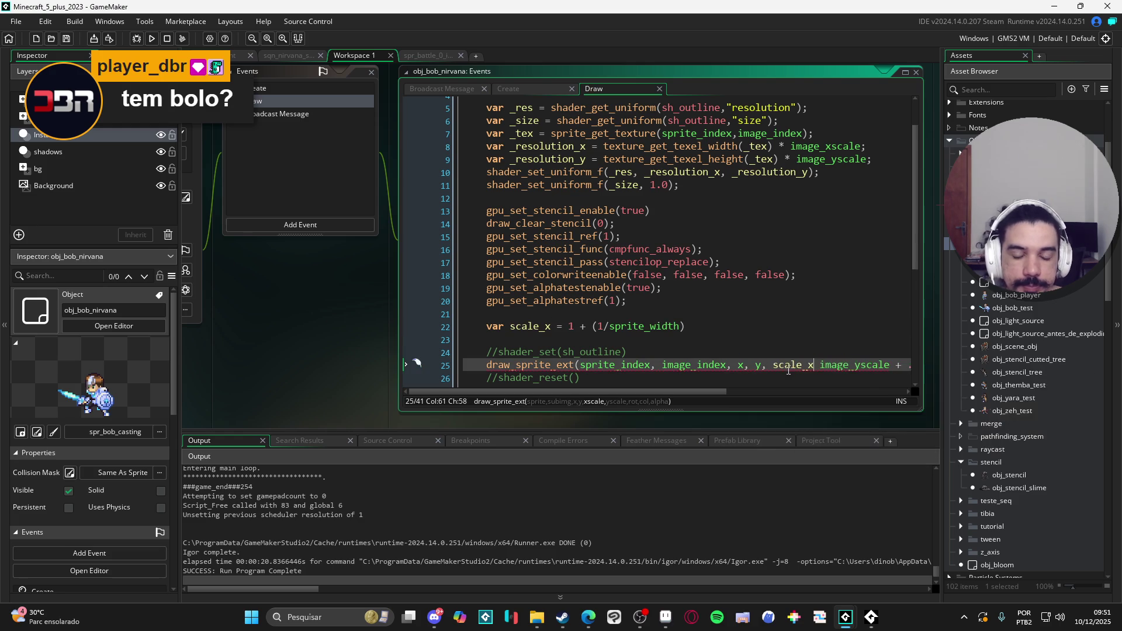
pyautogui.press('F5')
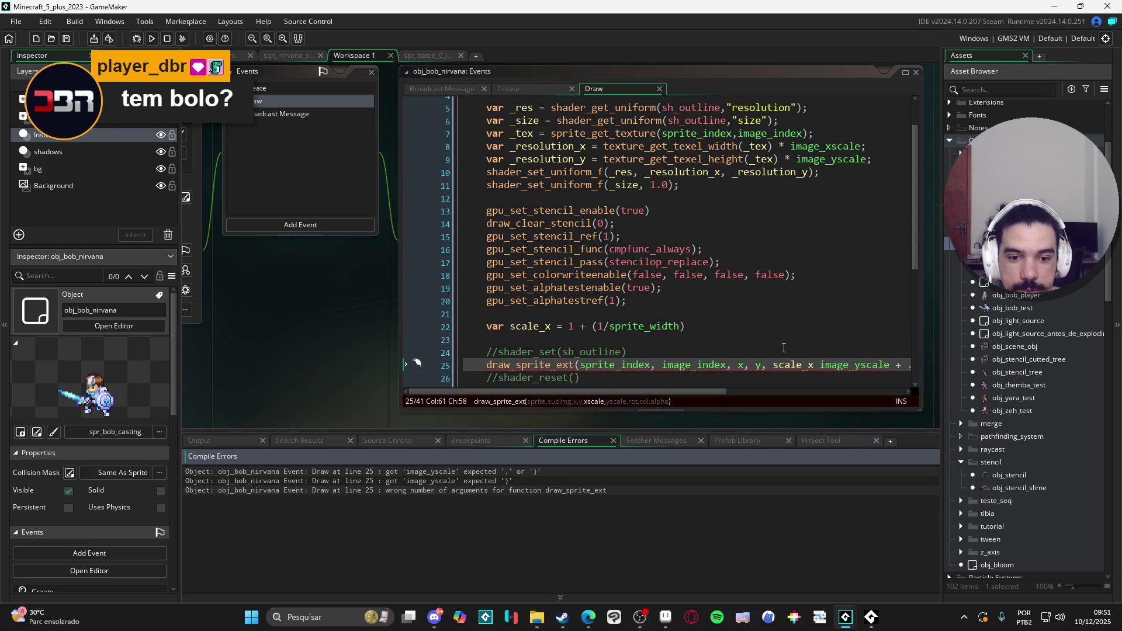
pyautogui.click(815, 366)
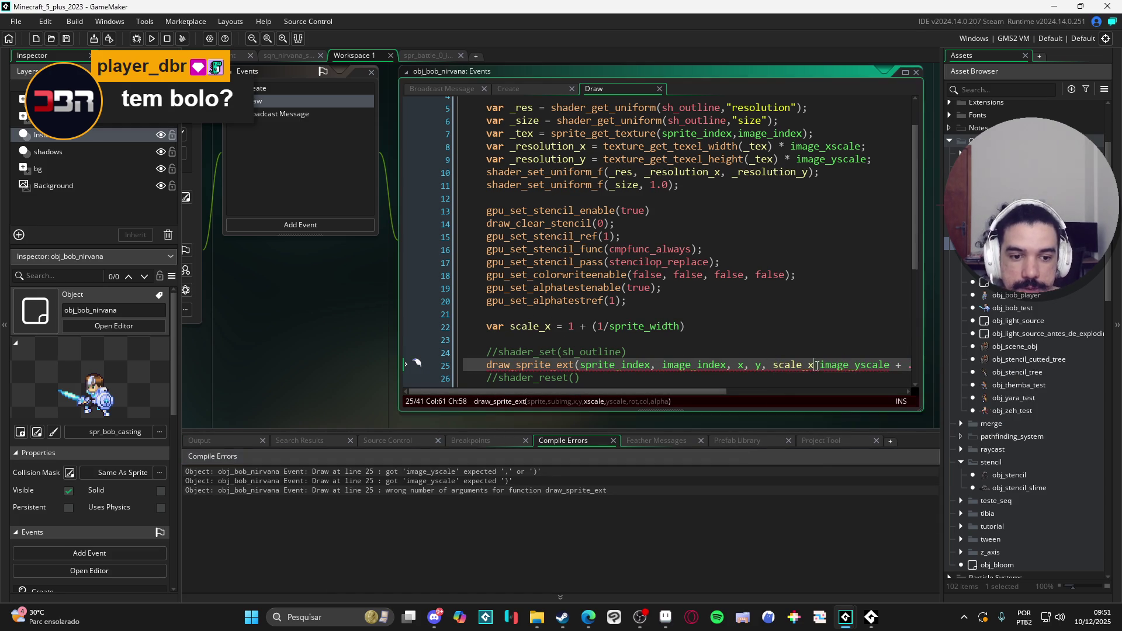
# Add the missing comma after scale_x in the draw_sprite_ext call and test-run the game
pyautogui.write(',')
pyautogui.press('F5')
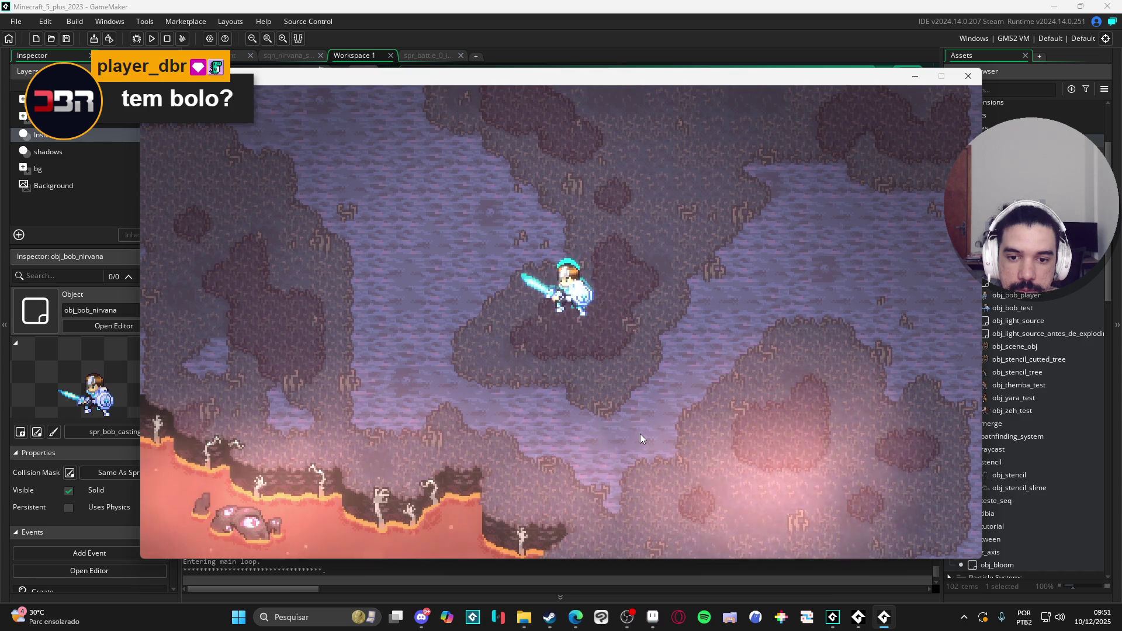
pyautogui.click(968, 76)
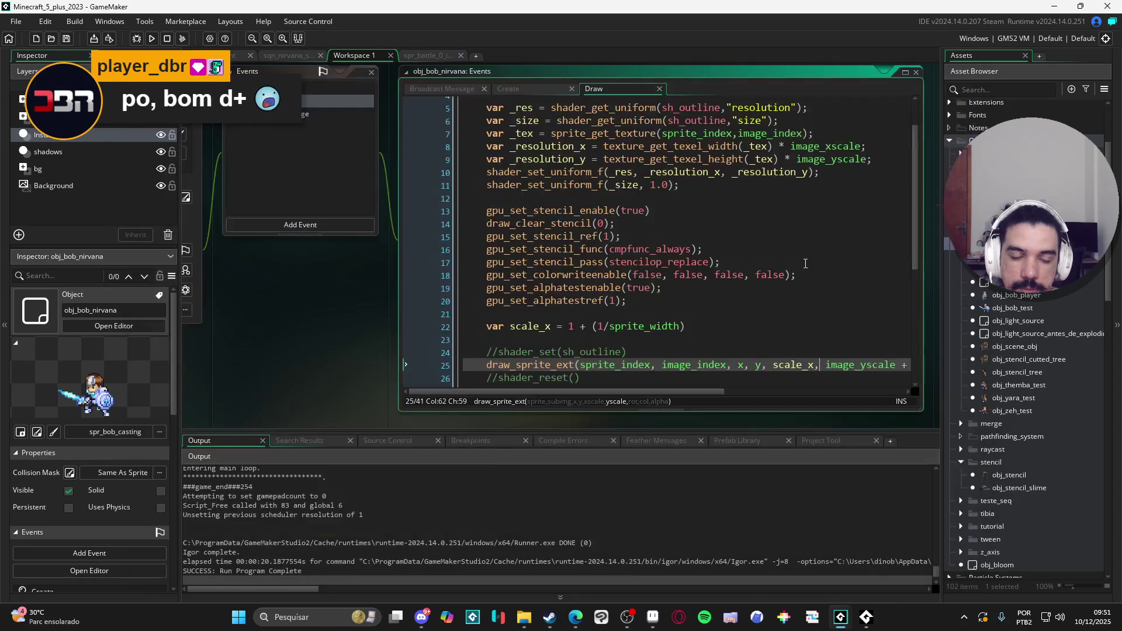
# Duplicate the scale_x line into scale_y = 1 + (1/sprite_height)
pyautogui.click(778, 372)
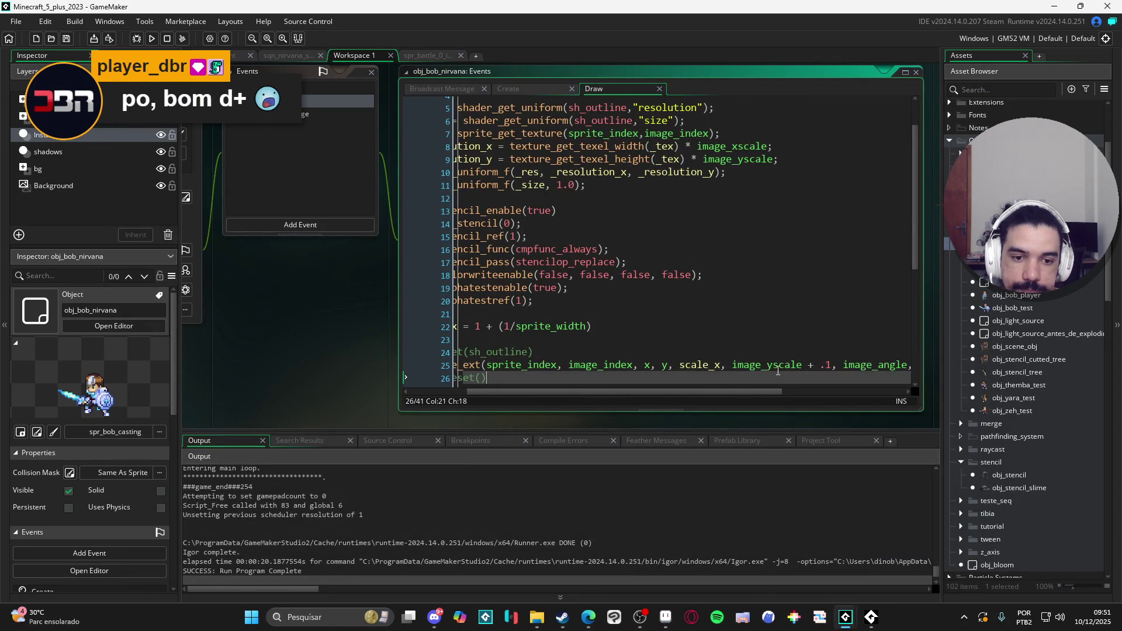
pyautogui.hscroll(-2, 486, 355)
pyautogui.click(486, 326)
pyautogui.hotkey('ctrl', 'd')
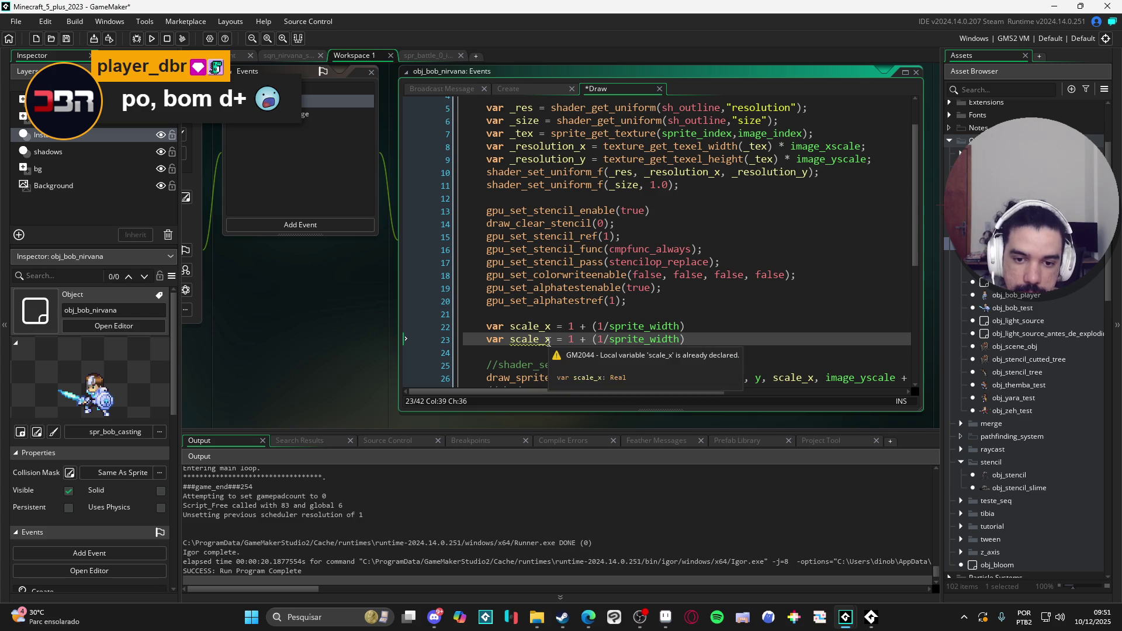
pyautogui.click(547, 340)
pyautogui.click(678, 340)
pyautogui.press('BackSpace')
pyautogui.press('BackSpace')
pyautogui.press('BackSpace')
pyautogui.write('he')
pyautogui.click(685, 352)
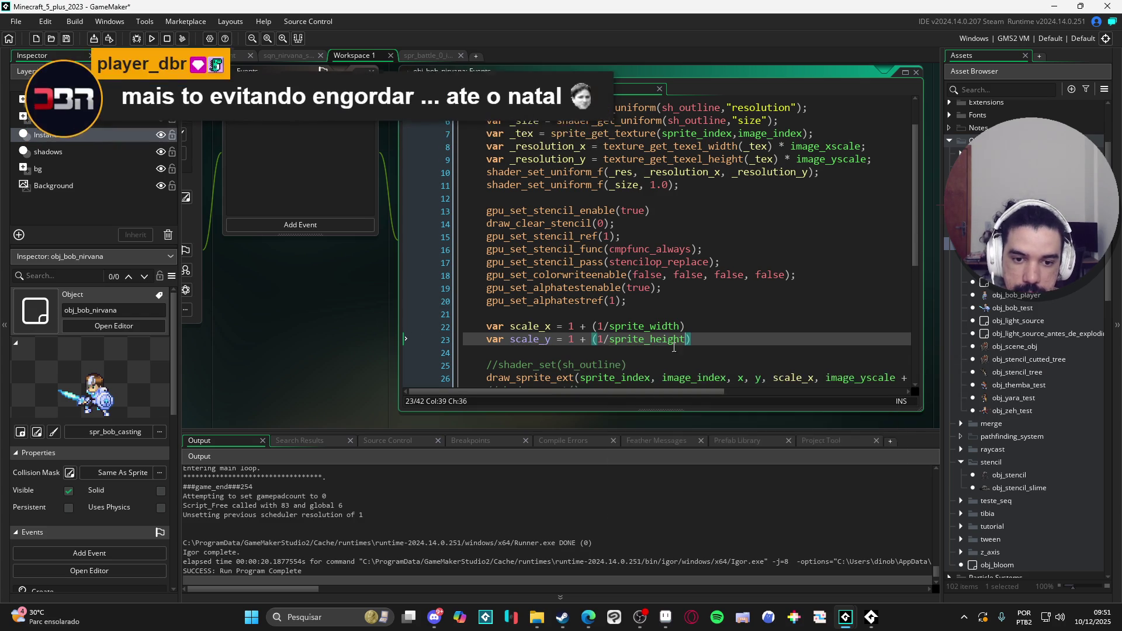
# Use scale_y as draw_sprite_ext's y-scale argument and test-run the game
pyautogui.hscroll(2, 817, 394)
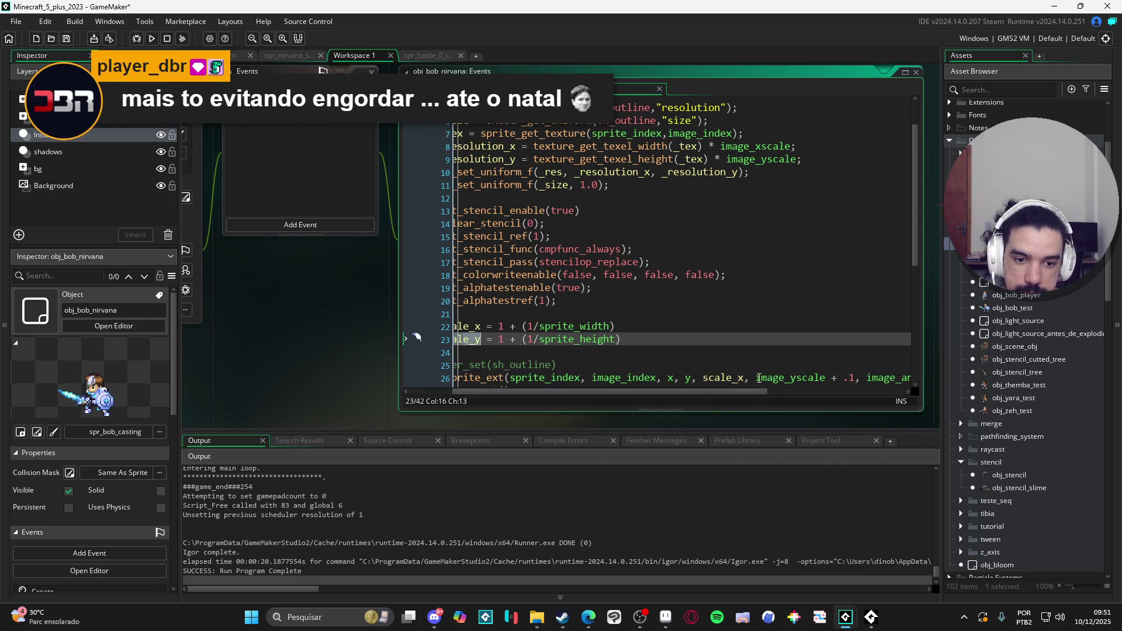
pyautogui.moveTo(757, 379); pyautogui.dragTo(805, 383)
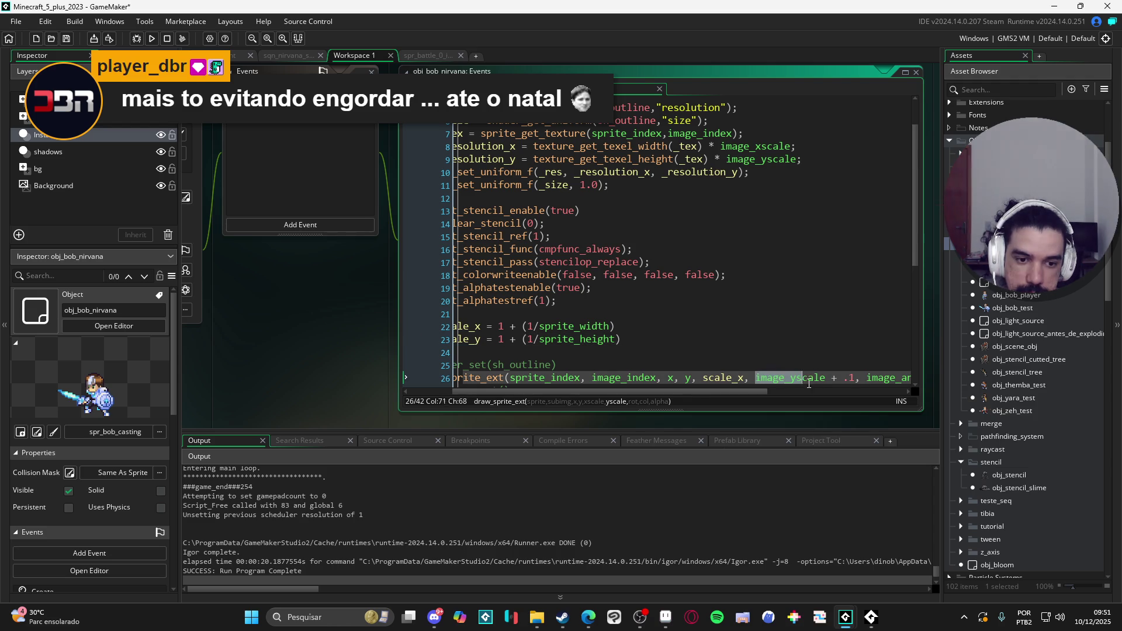
pyautogui.hotkey('ctrl', 'z')
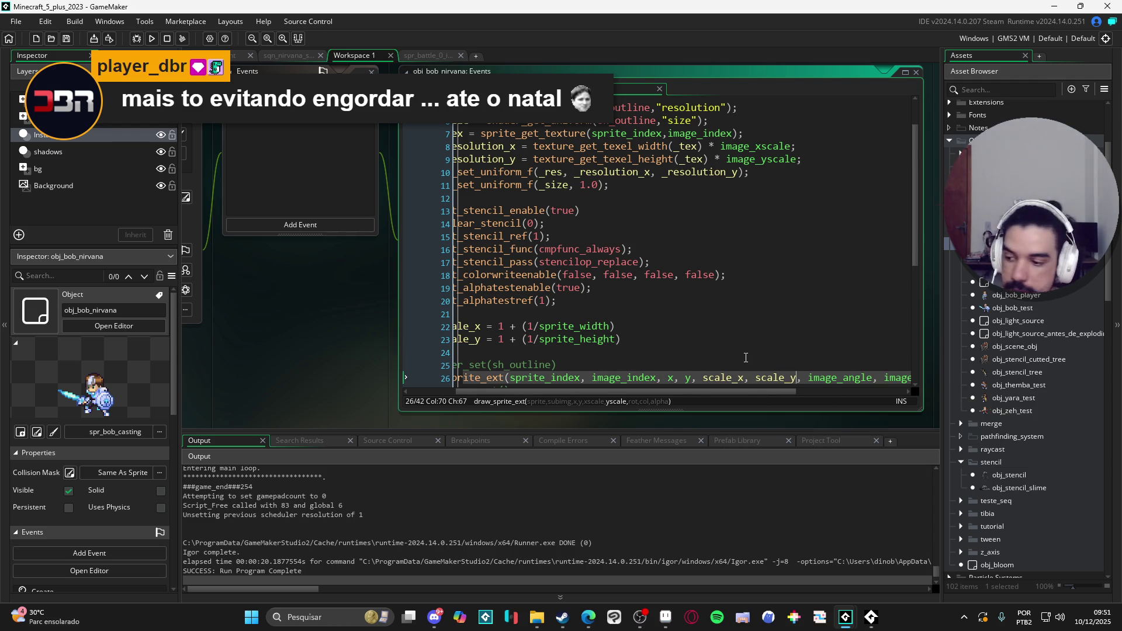
pyautogui.press('F5')
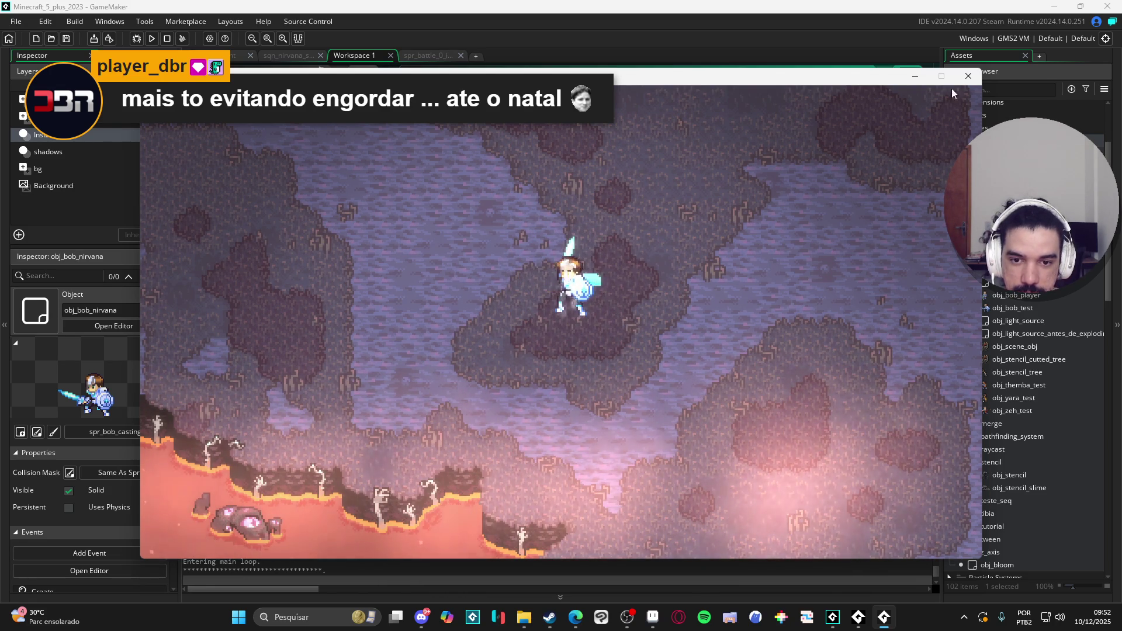
pyautogui.click(968, 77)
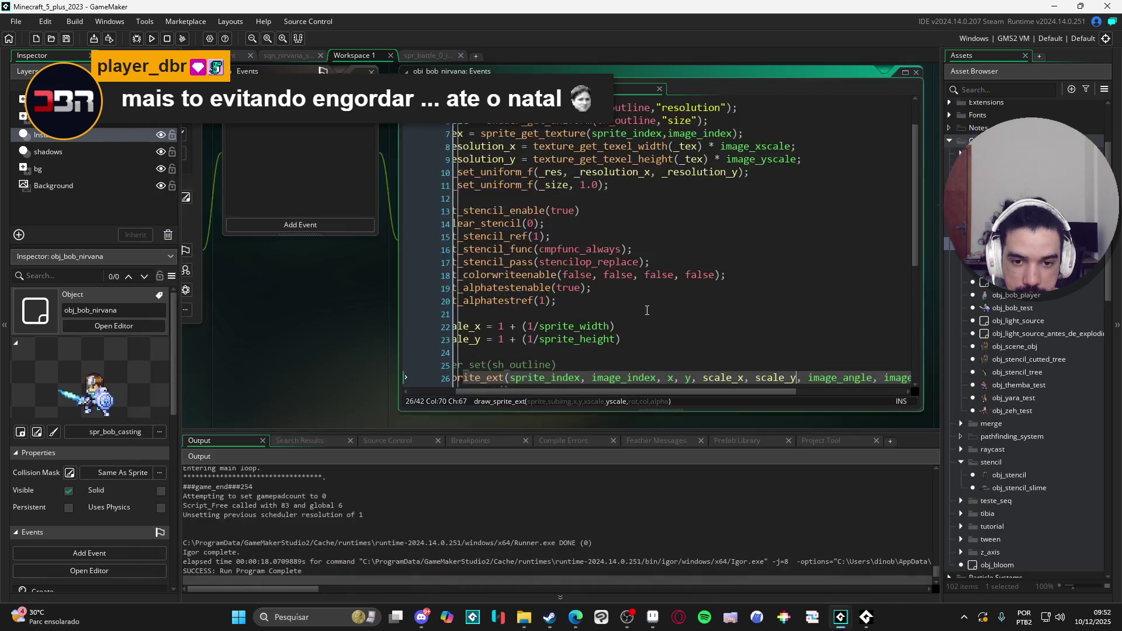
# Edit the width and height terms of scale_x and scale_y to double the scale, then test-run
pyautogui.click(524, 326)
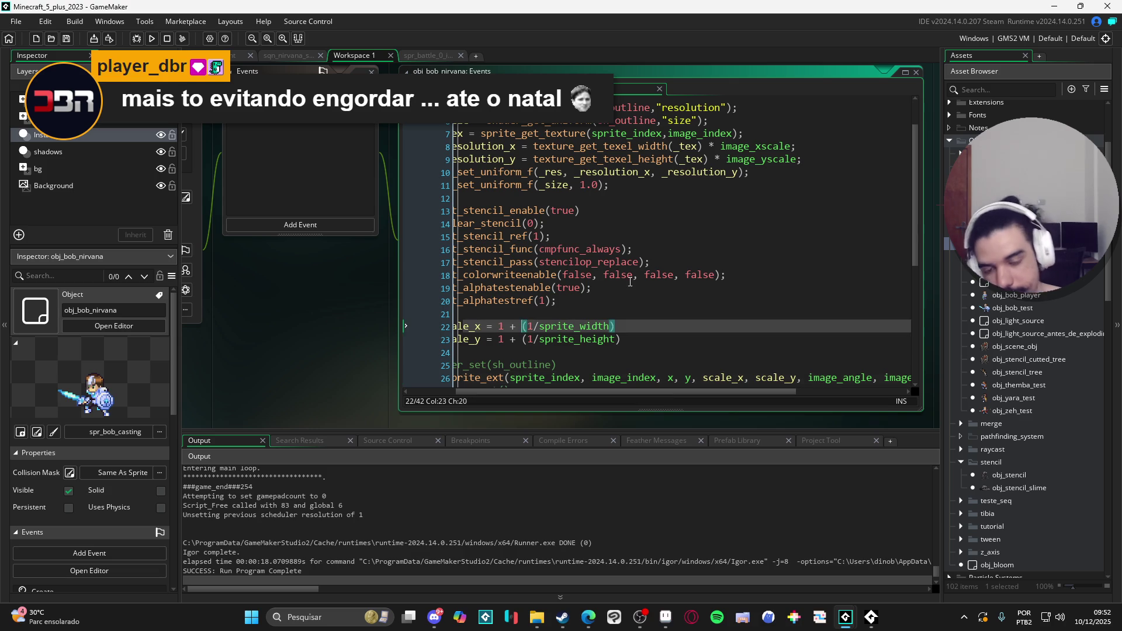
pyautogui.write('(')
pyautogui.press('Right')
pyautogui.press('Right')
pyautogui.press('Right')
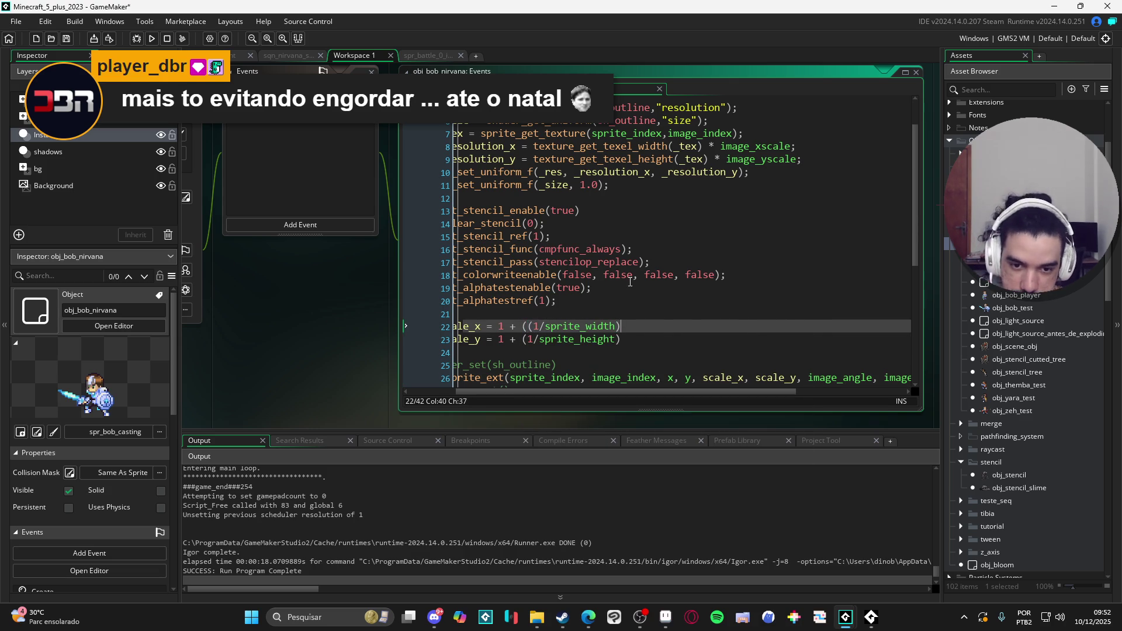
pyautogui.write('2)')
pyautogui.click(522, 338)
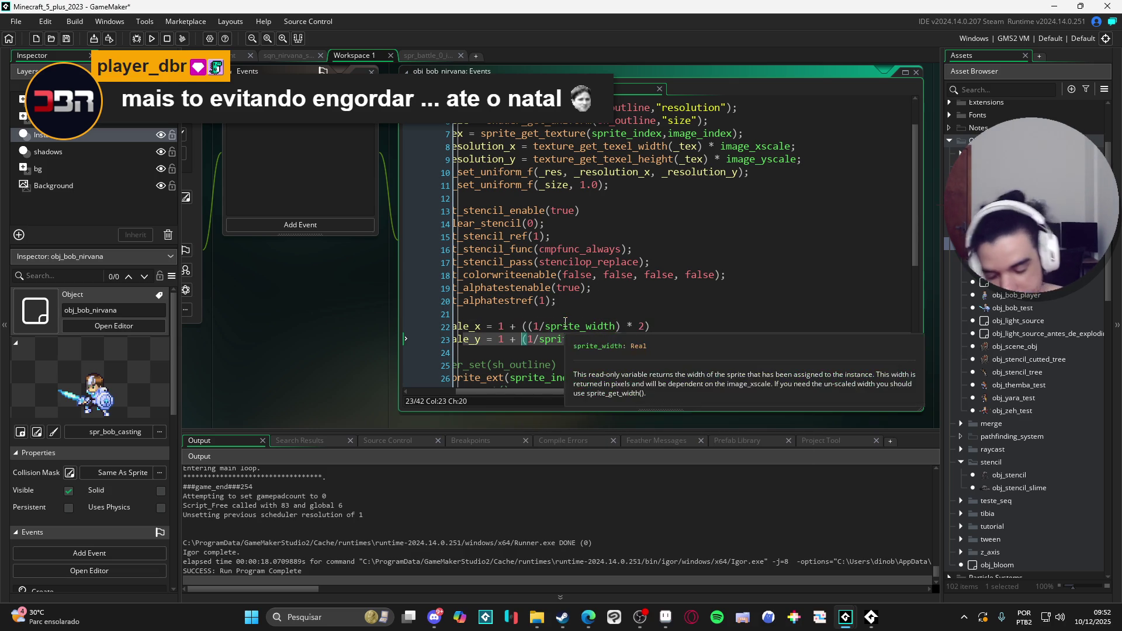
pyautogui.write('()')
pyautogui.press('Escape')
pyautogui.press('End')
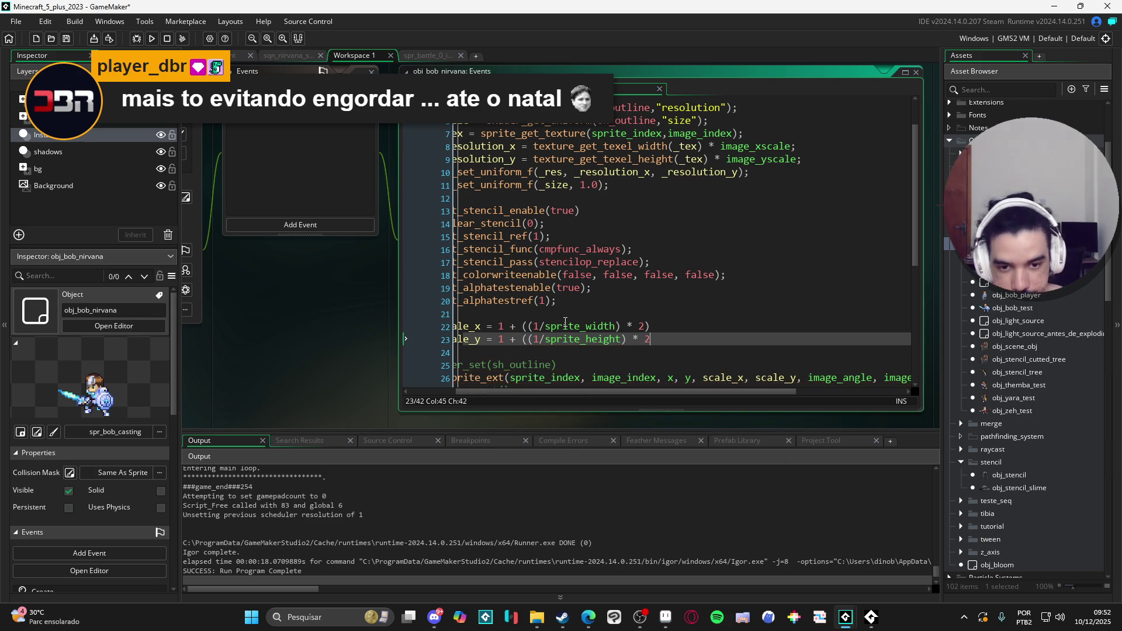
pyautogui.press('F5')
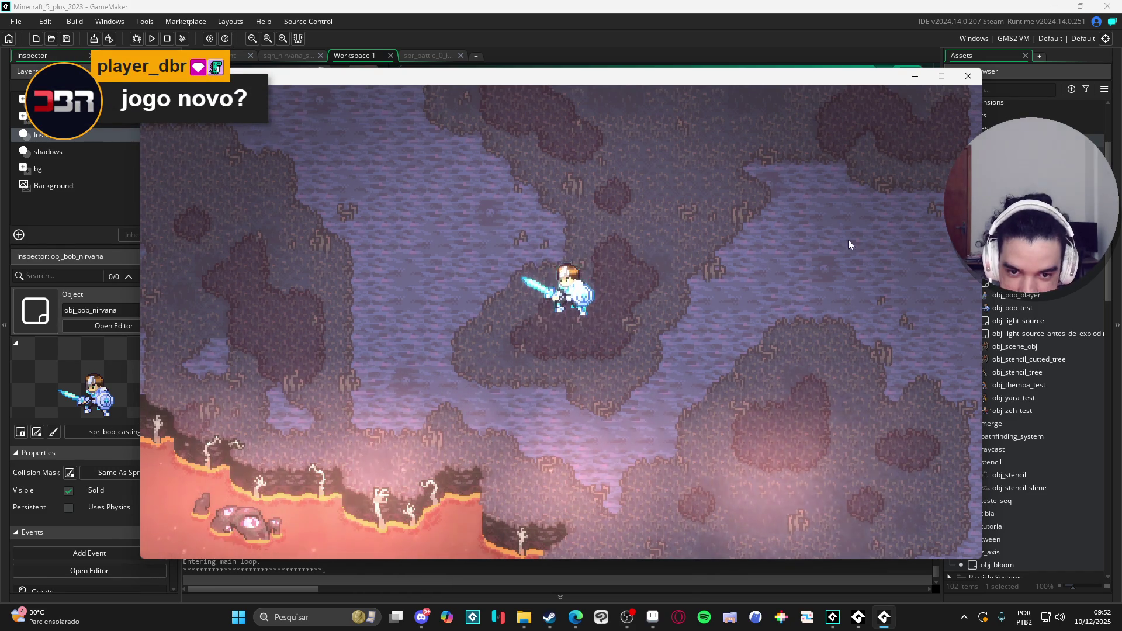
pyautogui.click(965, 79)
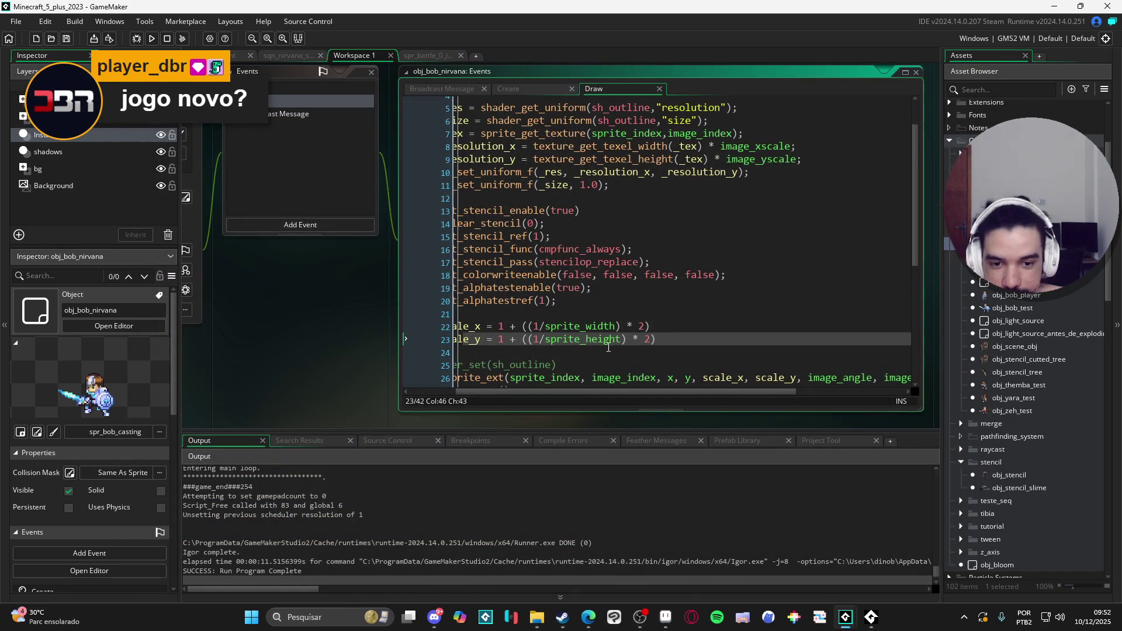
# Delete the scale lines, replace draw_sprite_ext with draw_self(), save, and uncomment shader_set(sh_outline)
pyautogui.press('Down')
pyautogui.hotkey('shift', 'Up')
pyautogui.hotkey('shift', 'Up')
pyautogui.hotkey('shift', 'Up')
pyautogui.press('Delete')
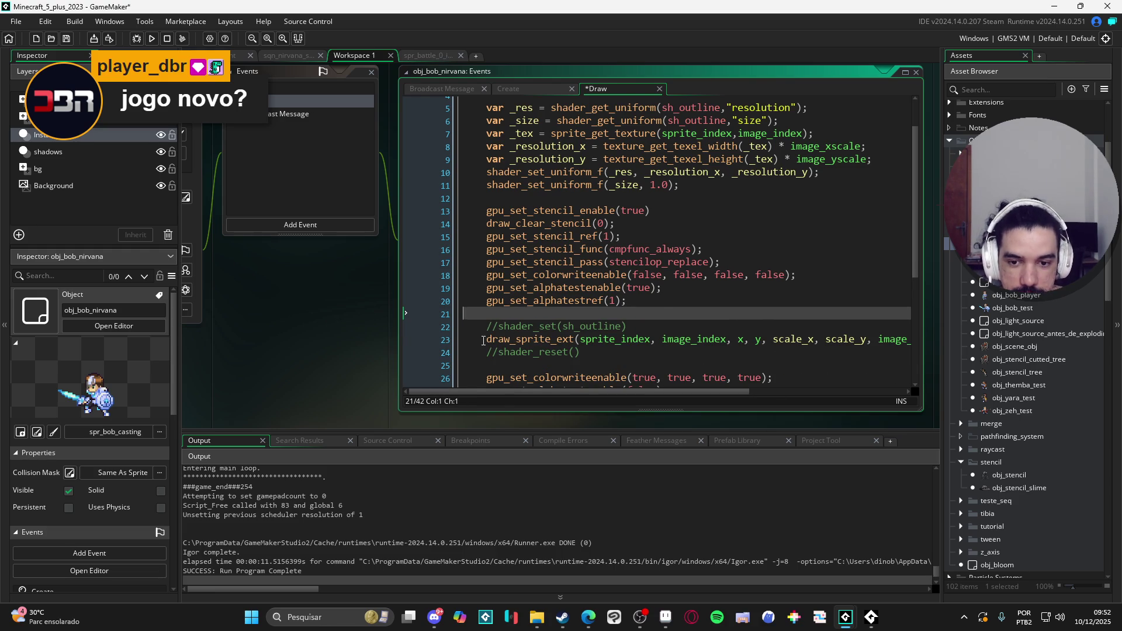
pyautogui.press('Down')
pyautogui.press('Down')
pyautogui.hotkey('shift', 'End')
pyautogui.write('draw_self()')
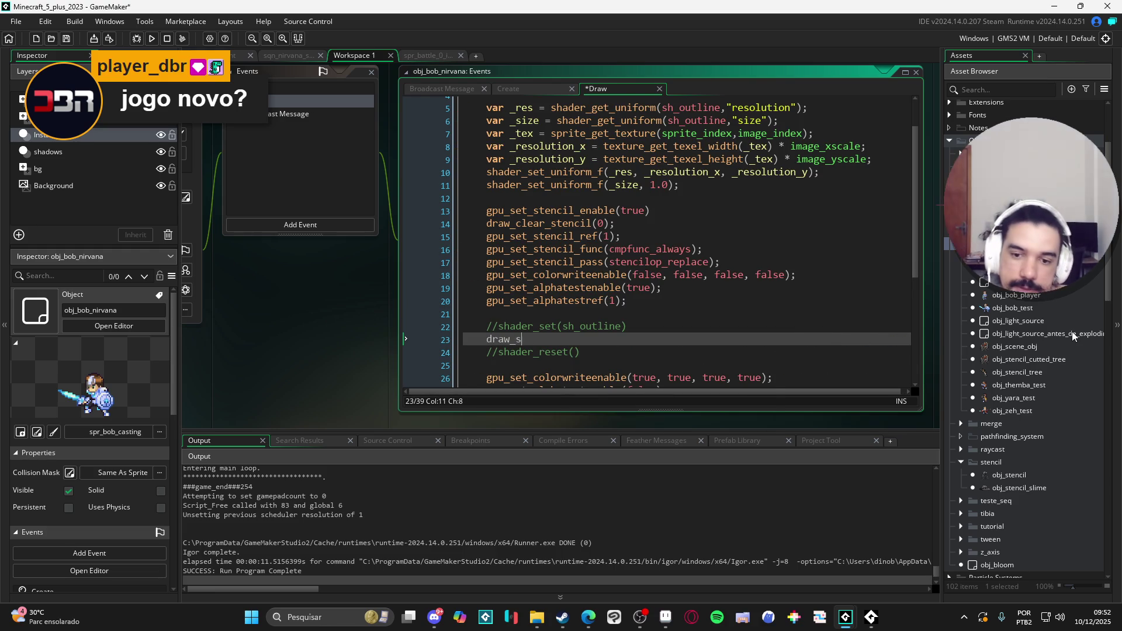
pyautogui.hotkey('ctrl', 's')
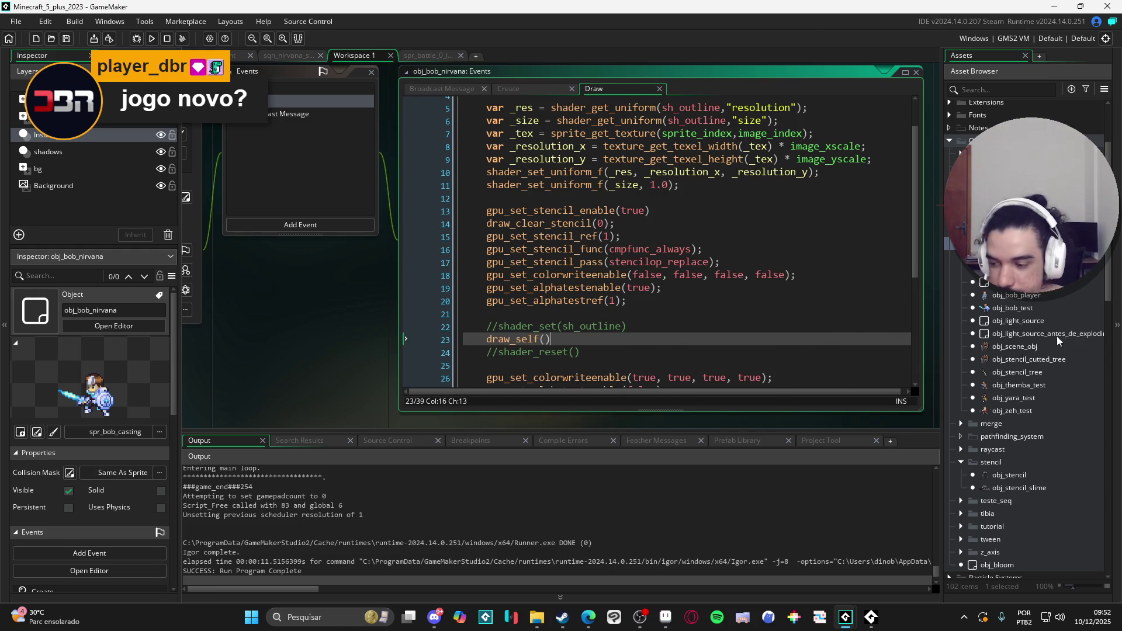
pyautogui.click(499, 326)
pyautogui.press('BackSpace')
pyautogui.press('BackSpace')
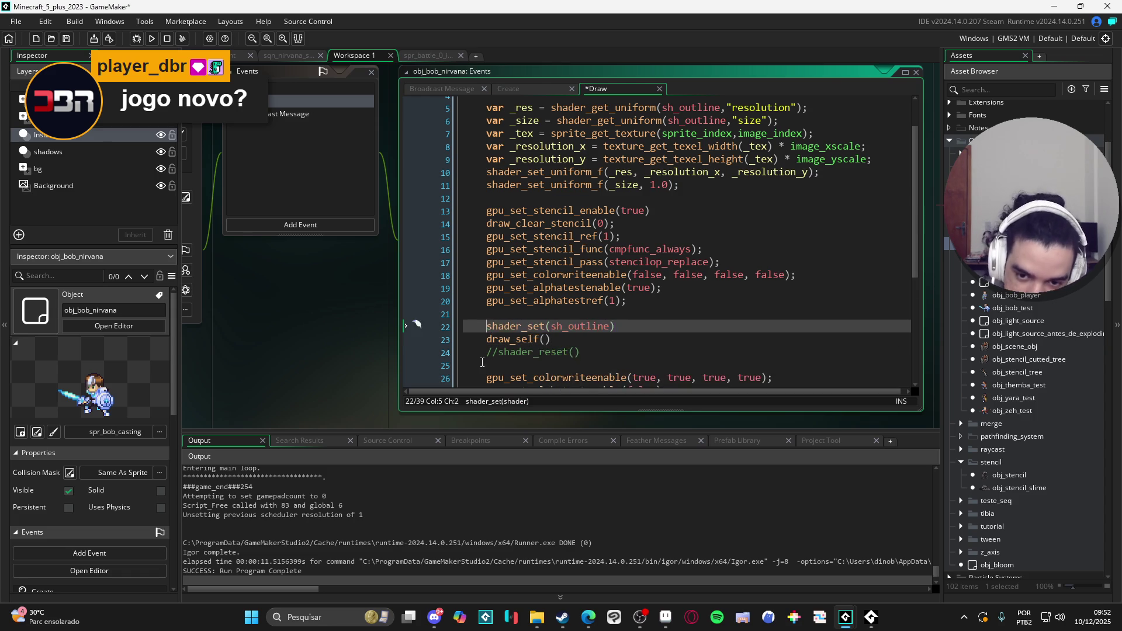
# Uncomment shader_reset() on line 24 and save the Draw event
pyautogui.press('Down')
pyautogui.press('Down')
pyautogui.press('Delete')
pyautogui.press('Delete')
pyautogui.press('End')
pyautogui.hotkey('ctrl', 's')
# Review the commented stencil-drawing lines 30–32 below, ending with the caret on line 32
pyautogui.scroll(-5, 586, 366)
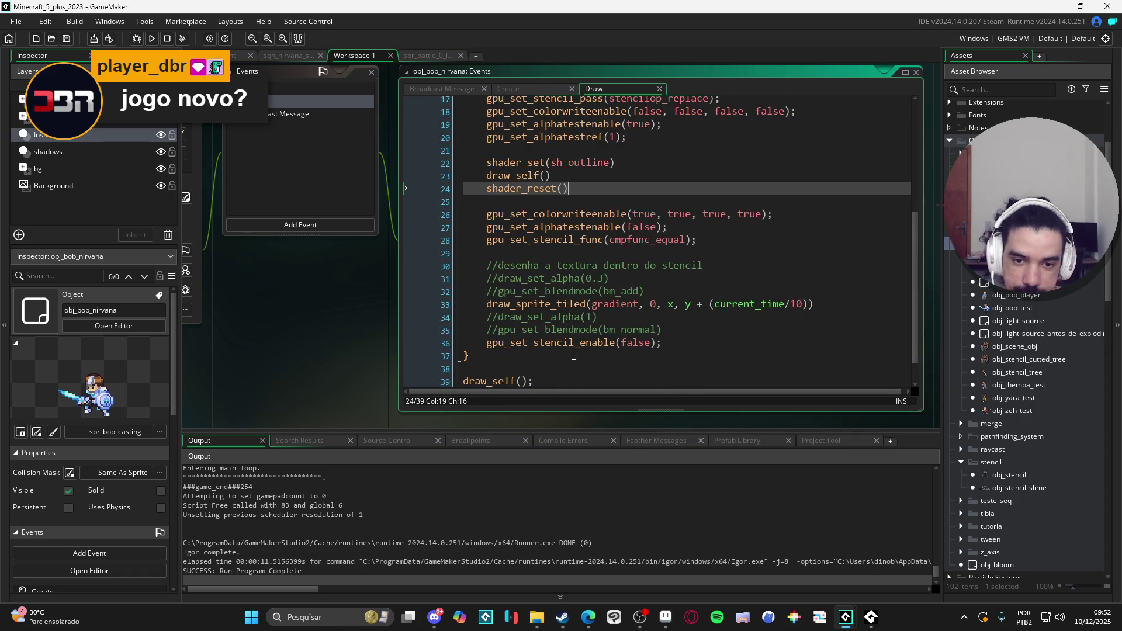
pyautogui.scroll(3, 615, 316)
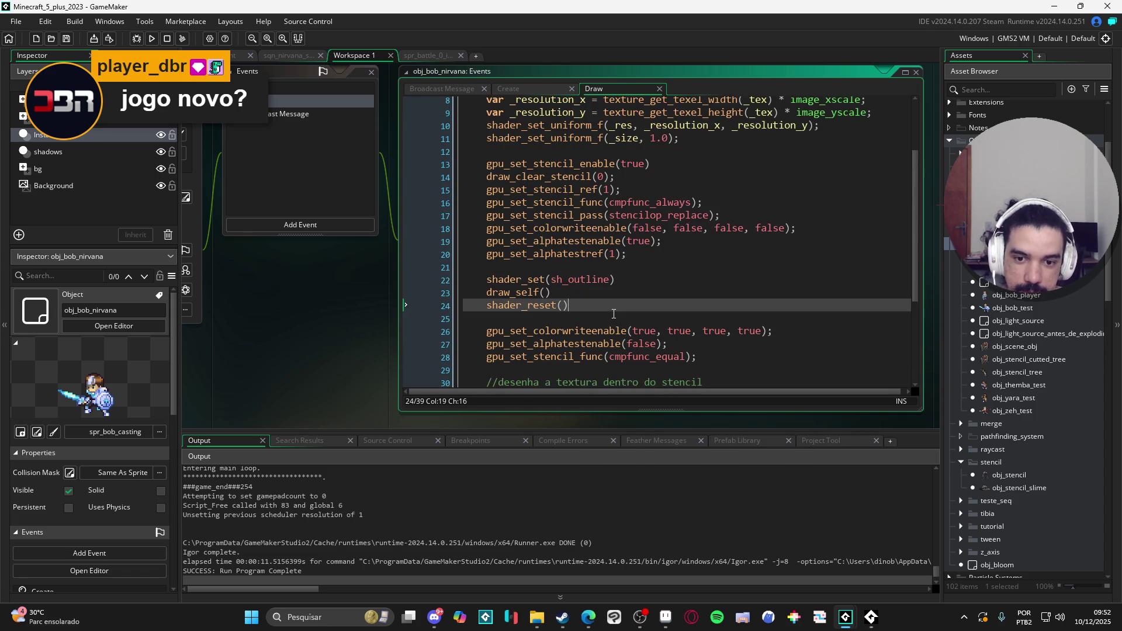
pyautogui.click(597, 318)
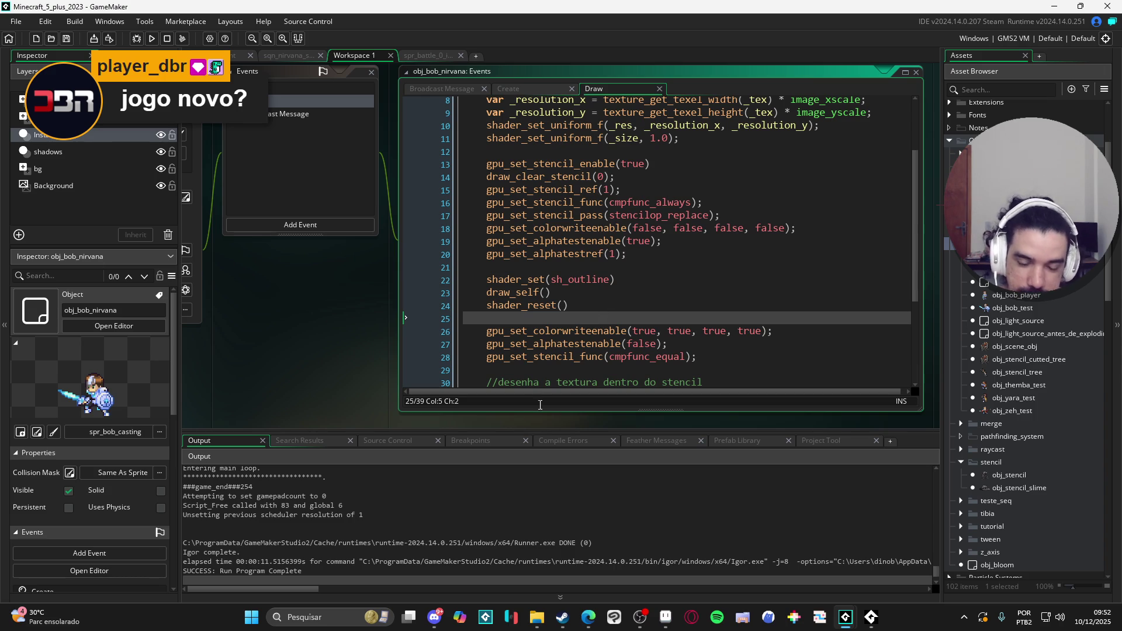
pyautogui.scroll(-3, 503, 322)
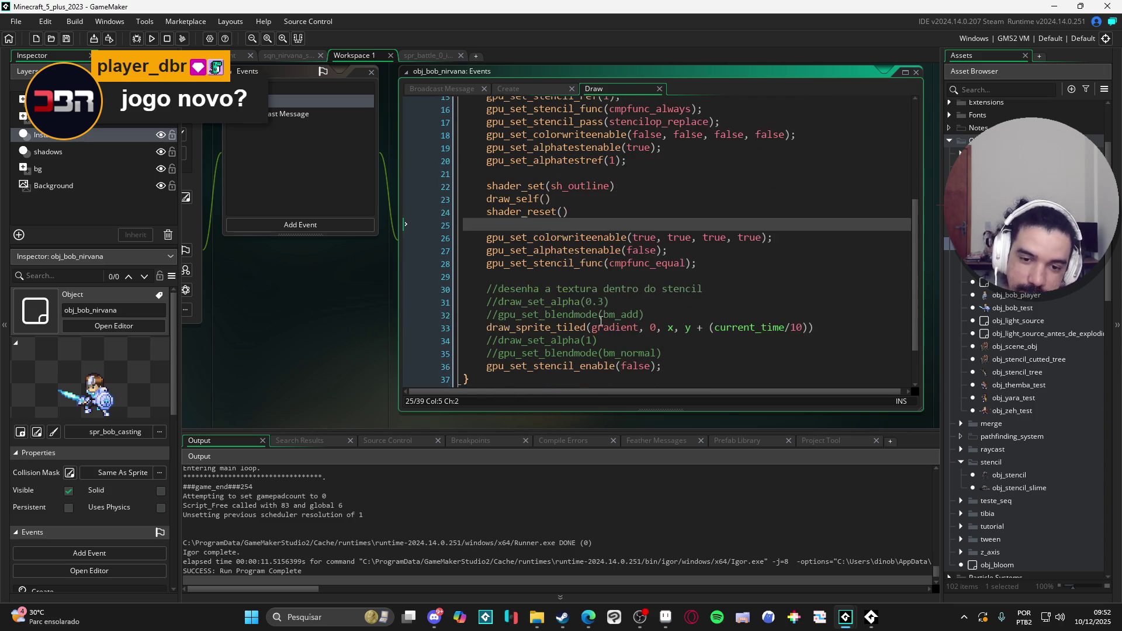
pyautogui.moveTo(498, 315); pyautogui.dragTo(472, 290)
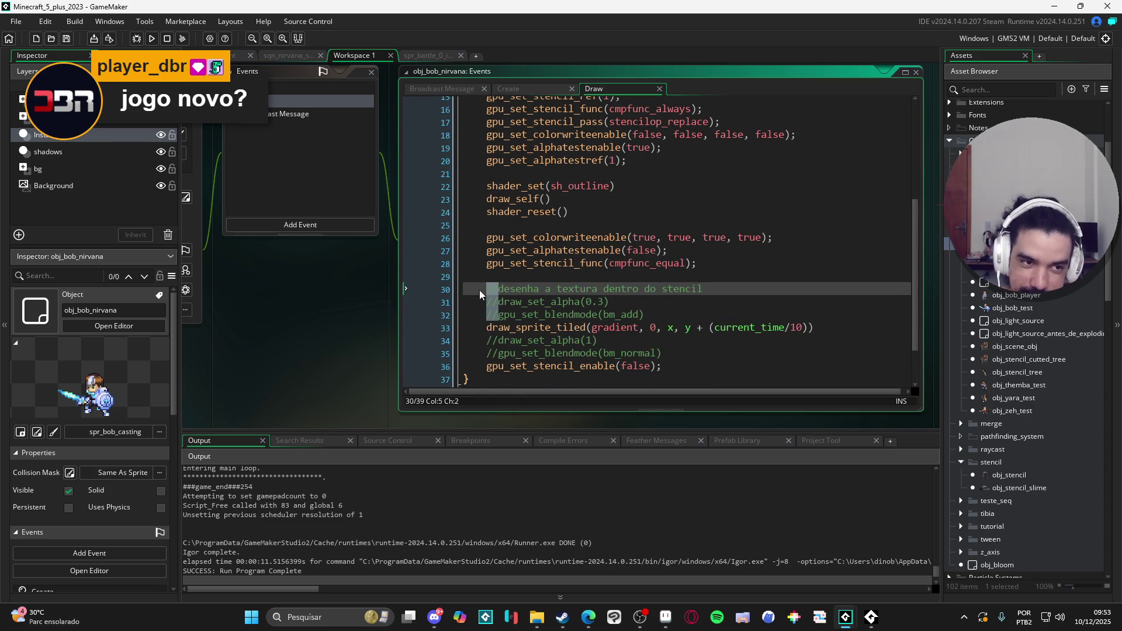
pyautogui.scroll(-2, 496, 296)
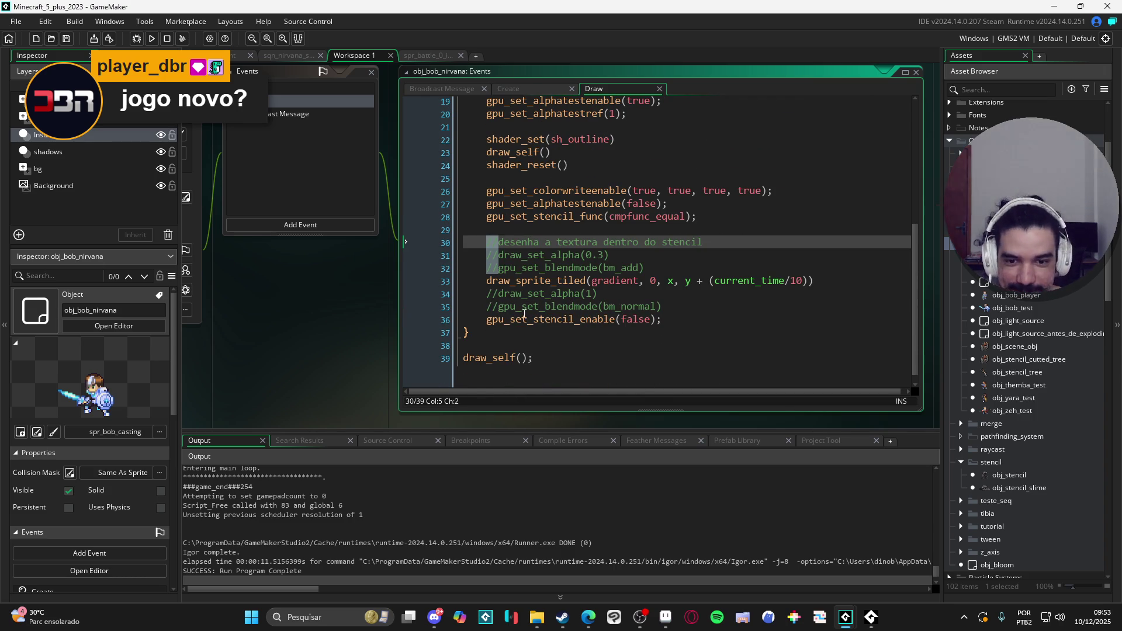
pyautogui.click(505, 269)
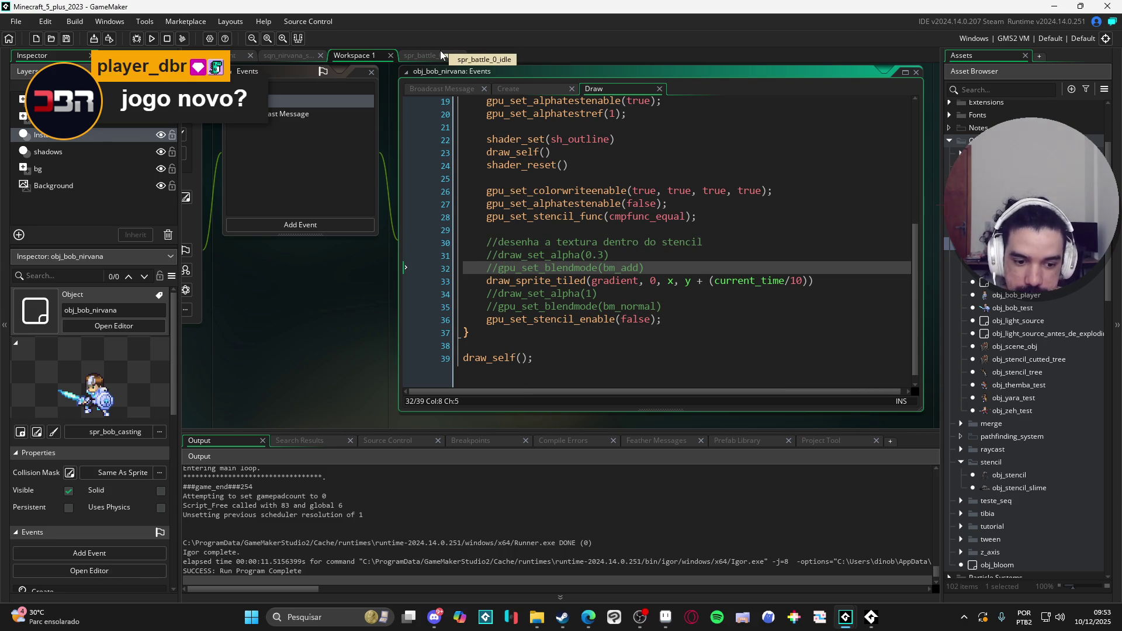
pyautogui.click(313, 619)
pyautogui.click(742, 266)
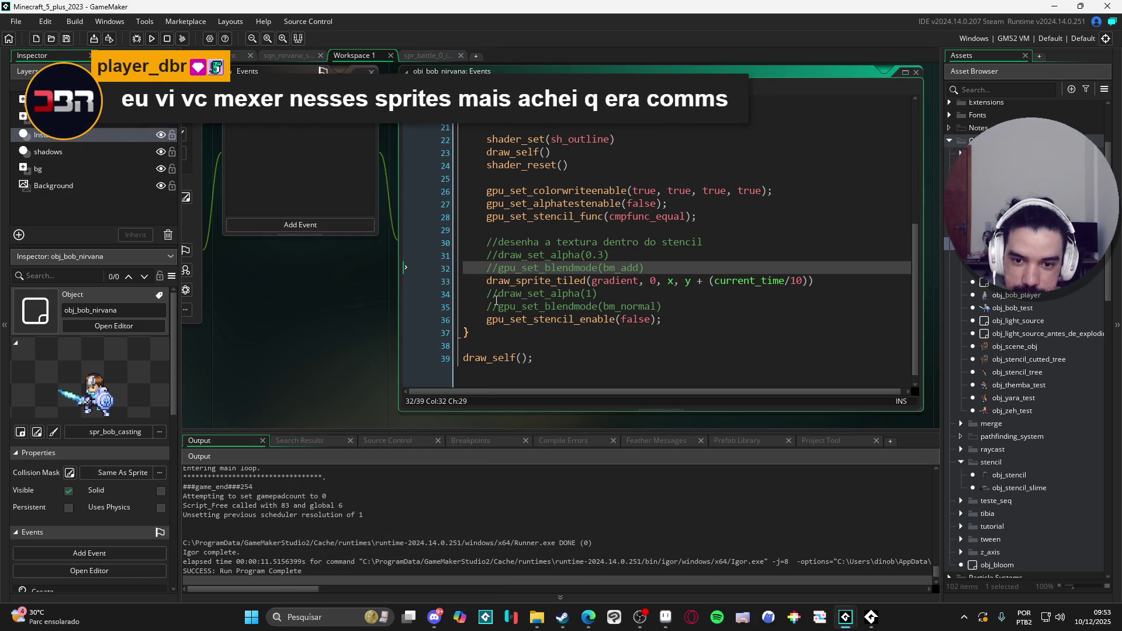
pyautogui.click(500, 267)
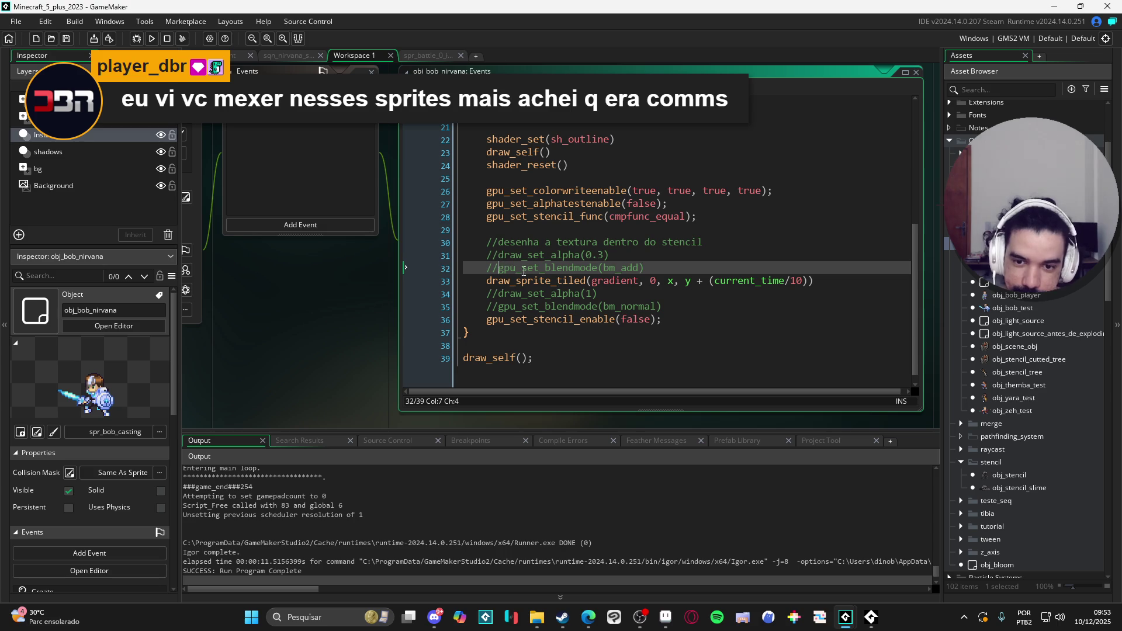
# Uncomment gpu_set_blendmode(bm_add) and draw_set_alpha(0.3), keeping line 30 commented
pyautogui.press('BackSpace')
pyautogui.press('BackSpace')
pyautogui.press('Up')
pyautogui.press('Delete')
pyautogui.press('Delete')
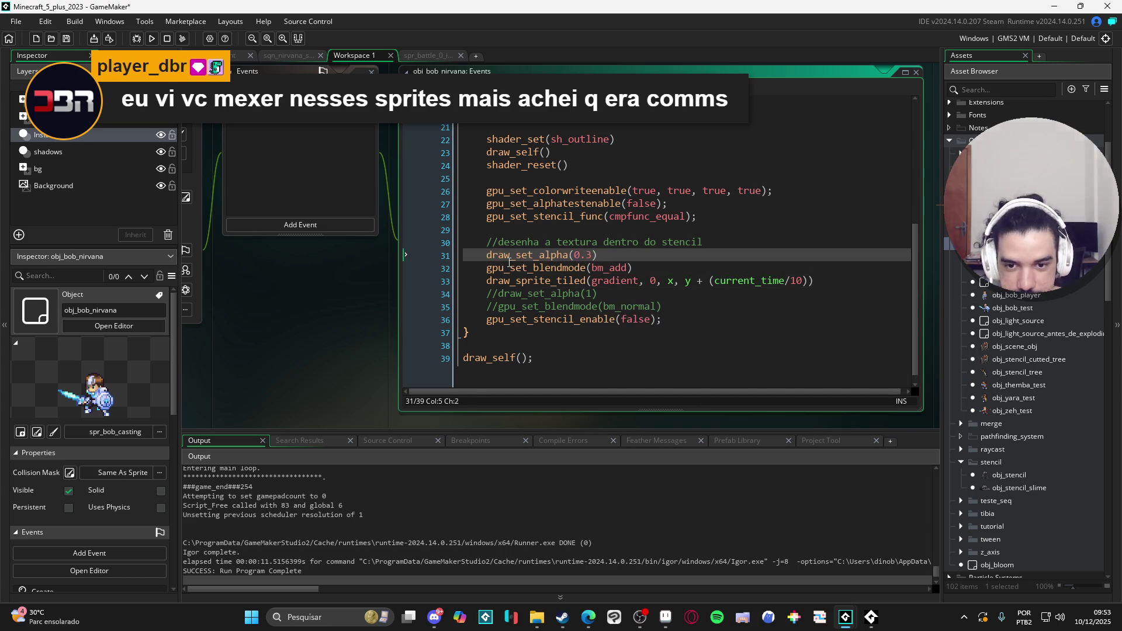
pyautogui.write('d')
pyautogui.press('Up')
pyautogui.press('BackSpace')
pyautogui.press('Delete')
pyautogui.write('//')
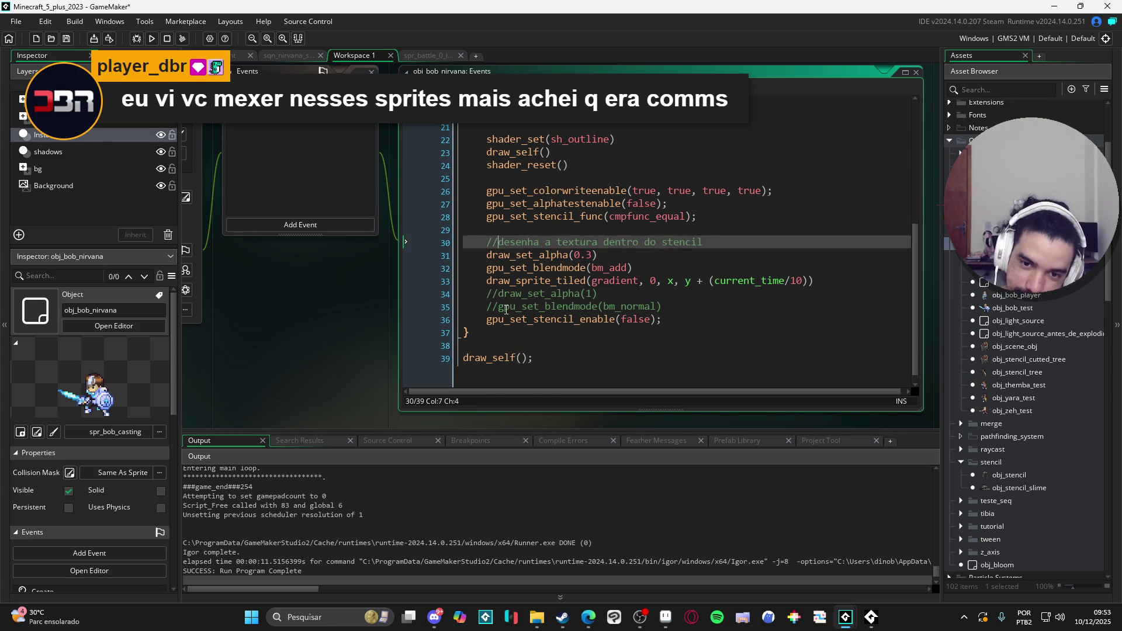
# Uncomment draw_set_alpha(1) and gpu_set_blendmode(bm_normal) after the tiled gradient
pyautogui.click(490, 294)
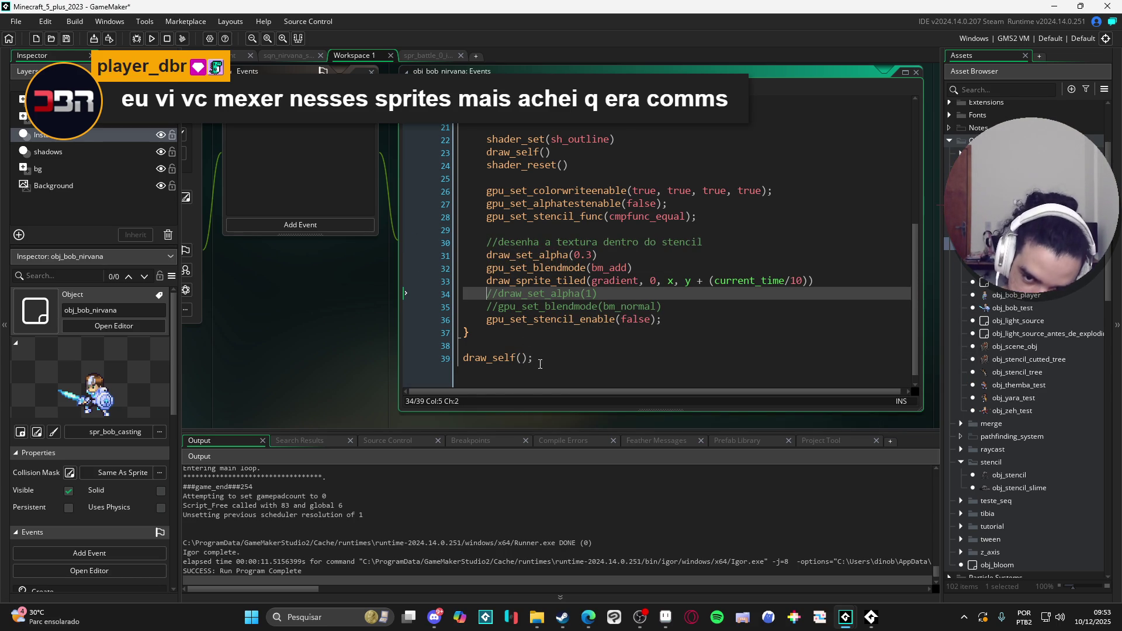
pyautogui.press('Delete')
pyautogui.press('Delete')
pyautogui.press('Down')
pyautogui.press('Delete')
pyautogui.press('Delete')
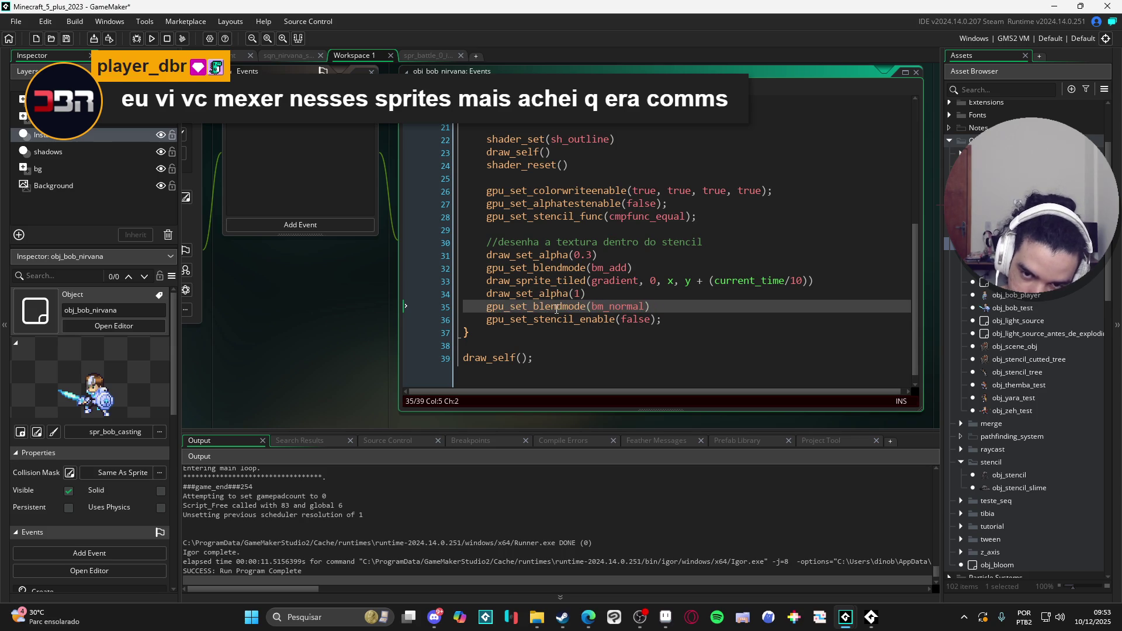
pyautogui.click(561, 220)
pyautogui.scroll(2, 573, 242)
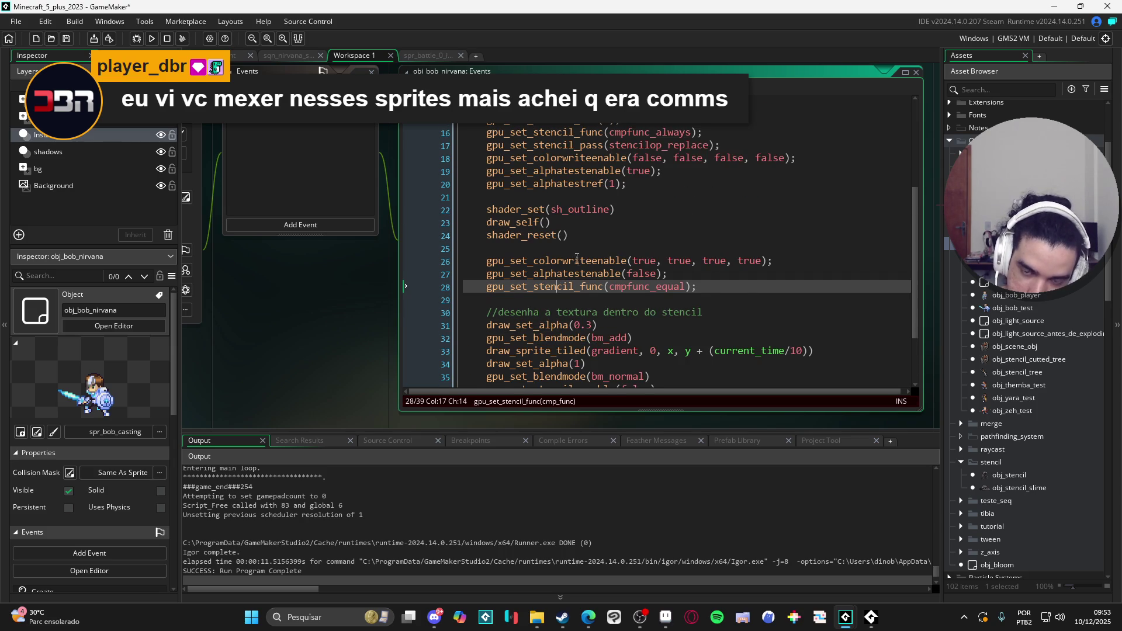
pyautogui.scroll(1, 577, 257)
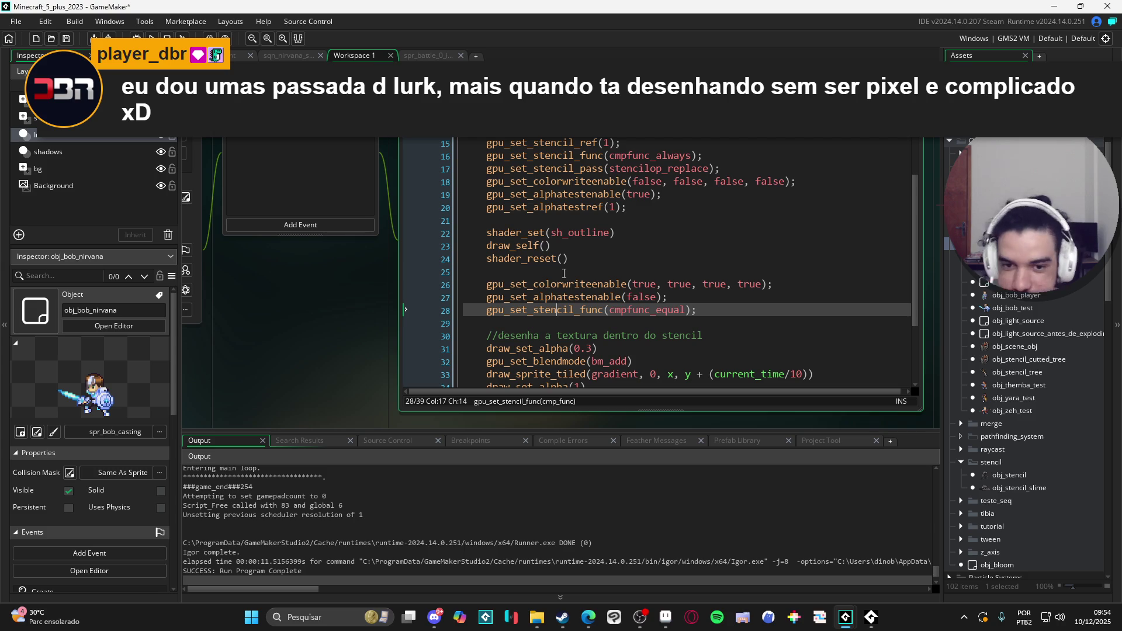
pyautogui.click(564, 274)
pyautogui.scroll(-3, 579, 286)
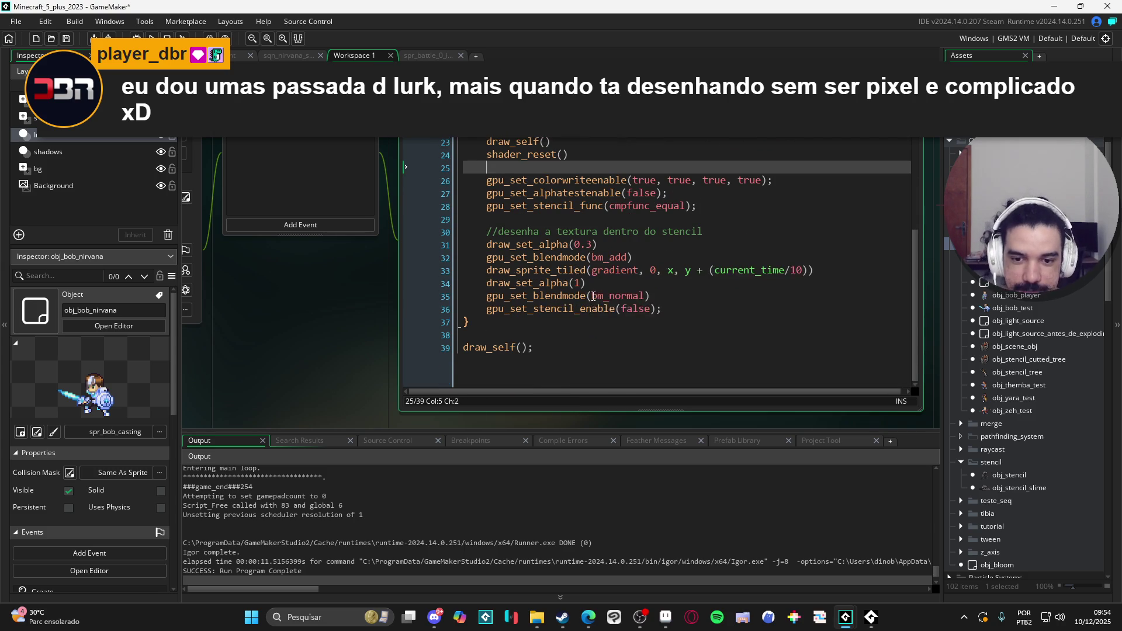
# Run the game to see the cyan gradient rectangle over the character, close it, and open the Create event
pyautogui.press('F5')
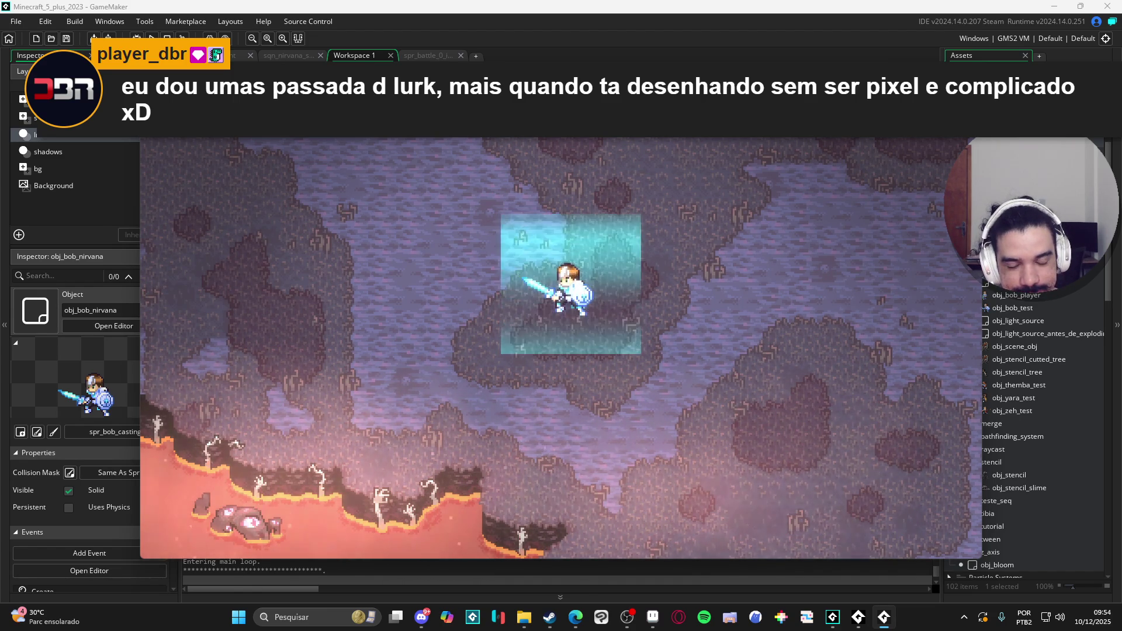
pyautogui.press('Escape')
pyautogui.scroll(3, 550, 242)
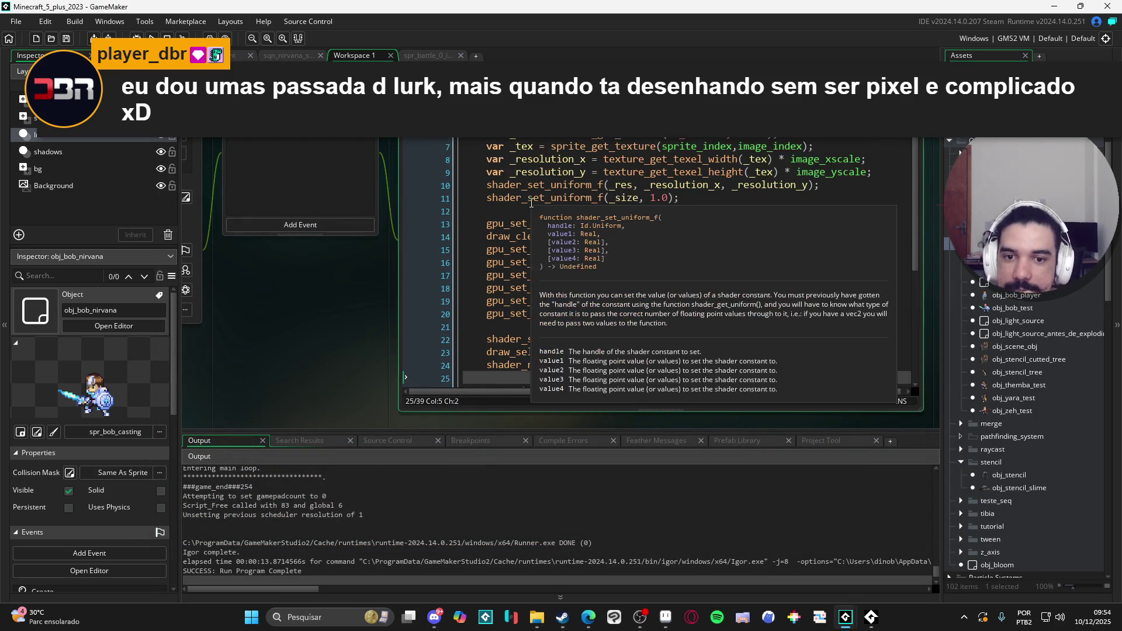
pyautogui.scroll(-2, 531, 210)
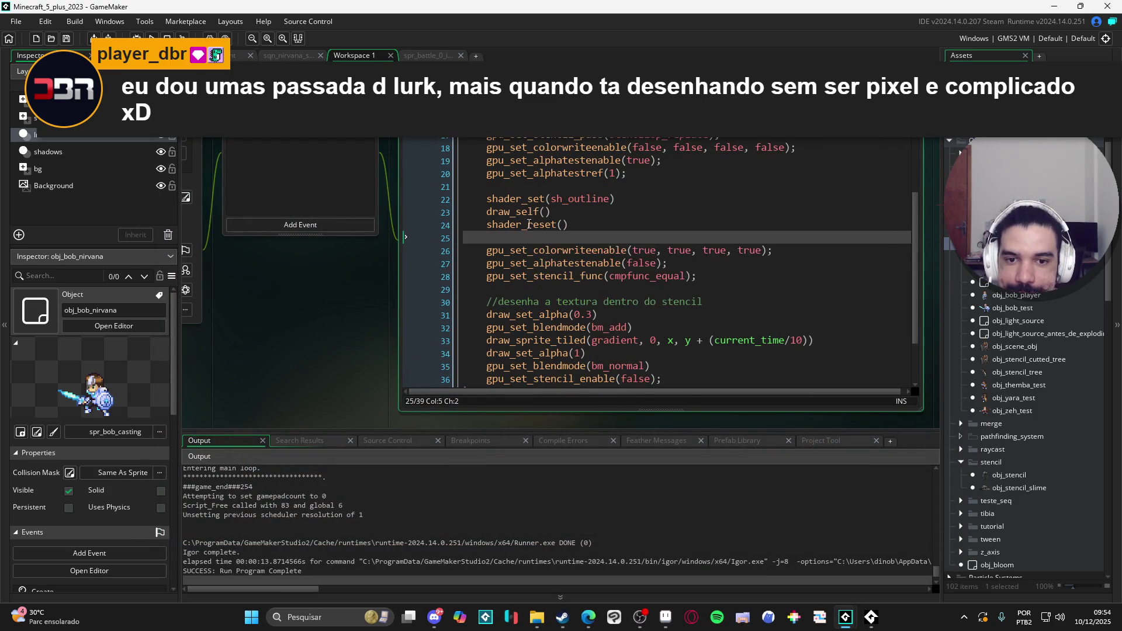
pyautogui.scroll(-2, 529, 228)
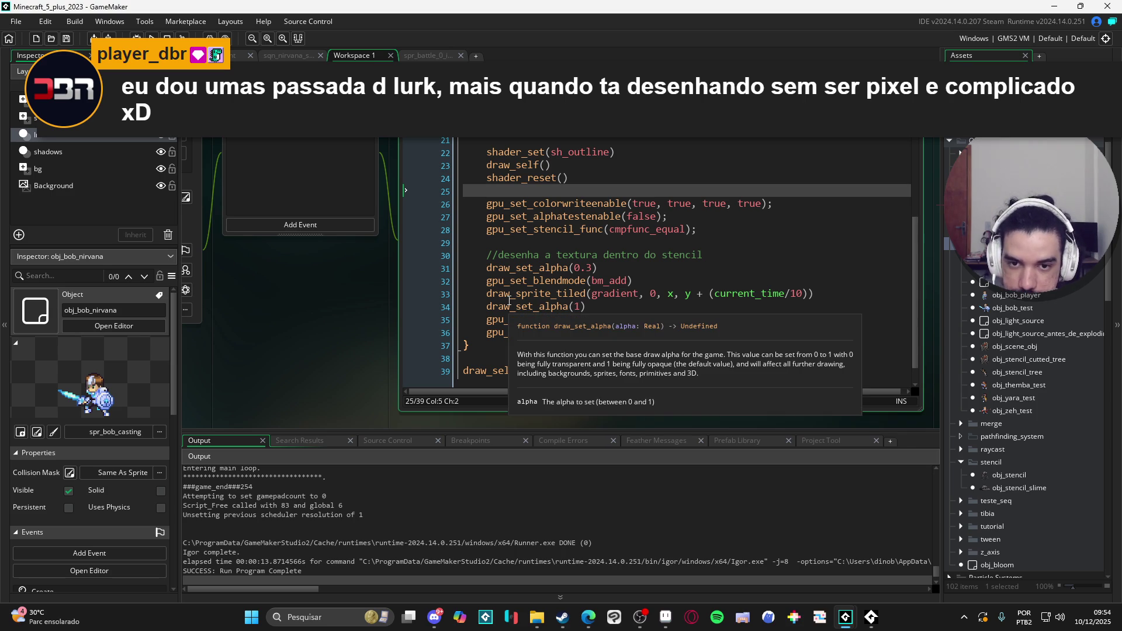
pyautogui.click(553, 140)
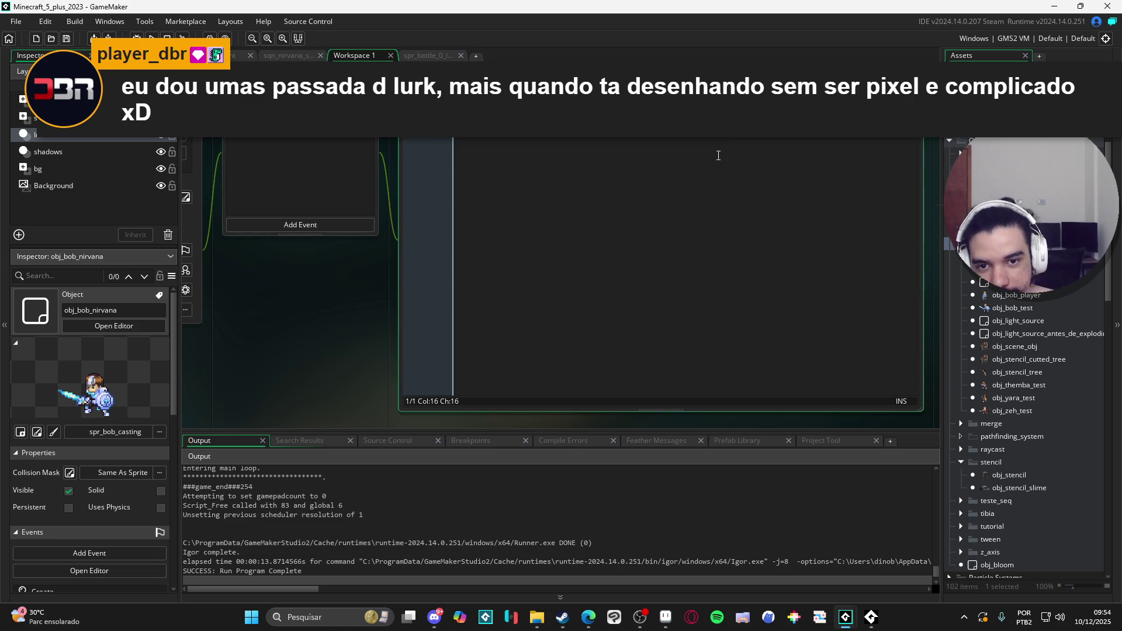
pyautogui.press('Return')
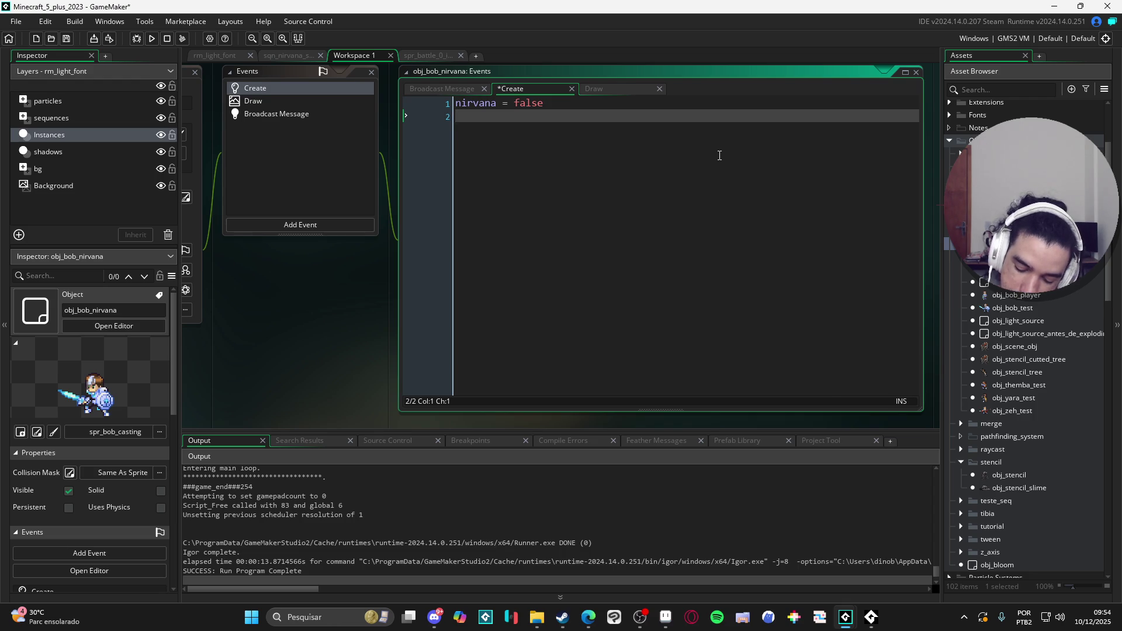
# Finish the line surf = -1 in the Create event and return to the Draw event code
pyautogui.write('su')
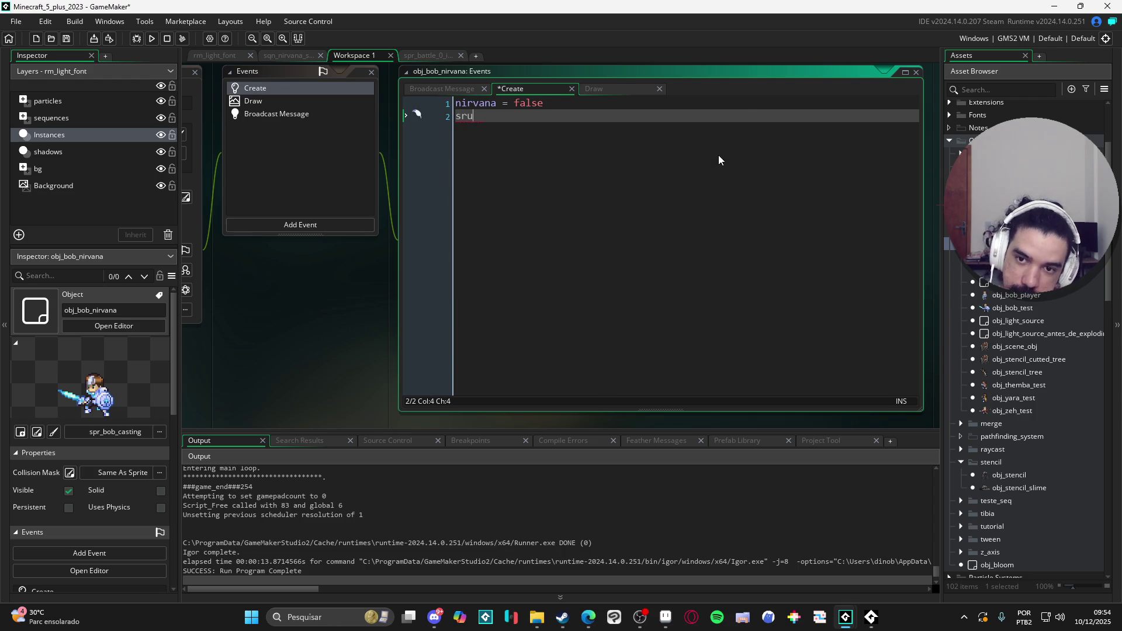
pyautogui.write('rf = -')
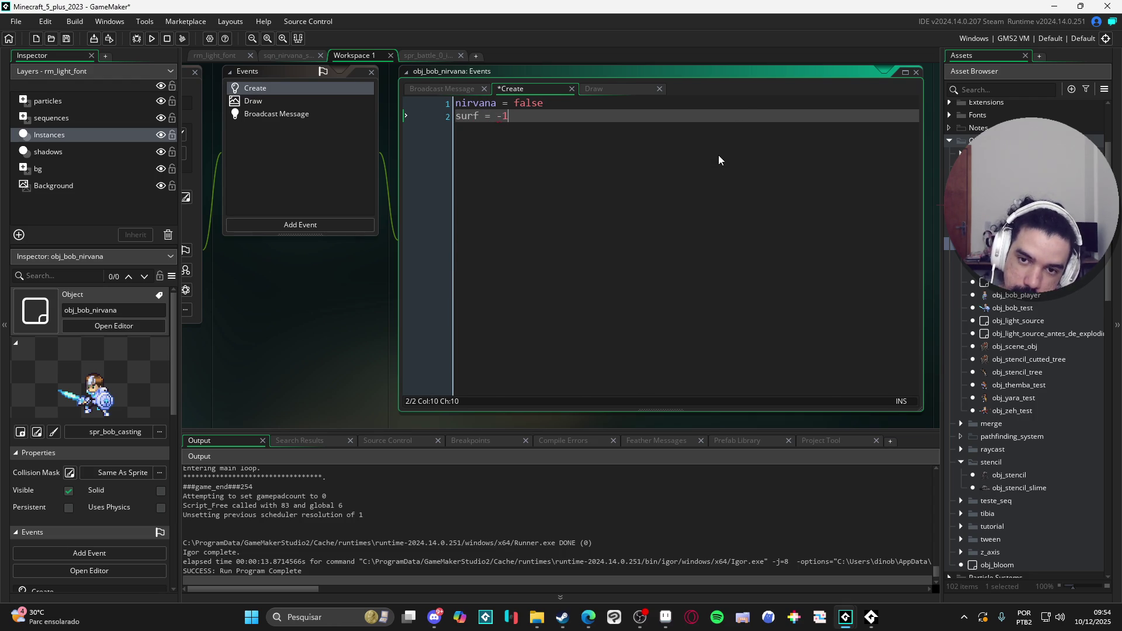
pyautogui.write('1')
pyautogui.click(289, 103)
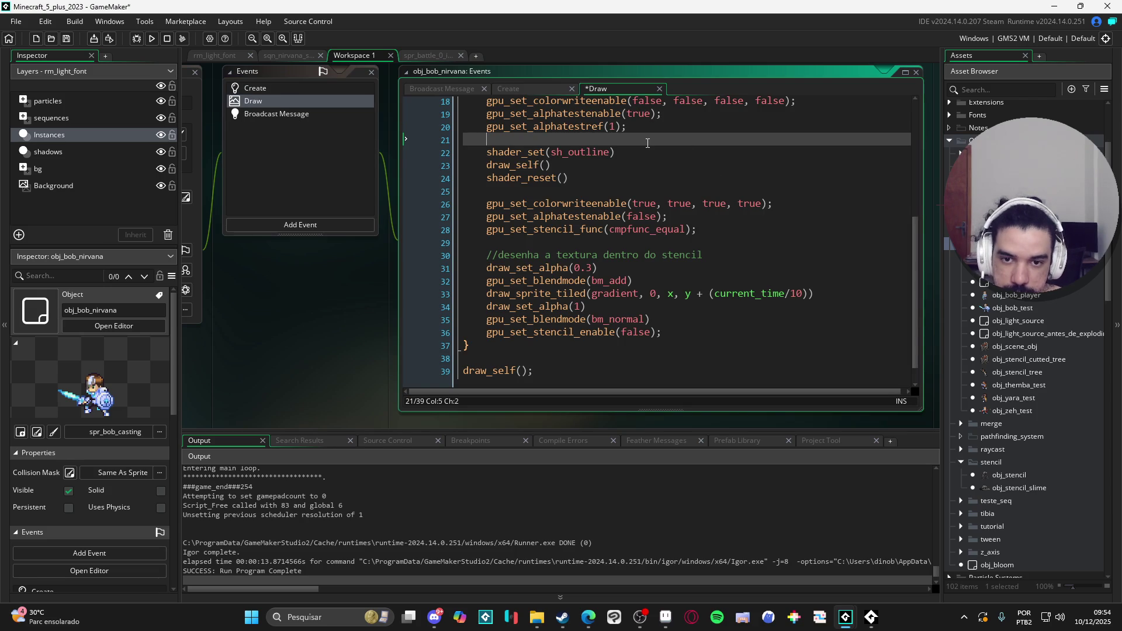
# Add an if(!surface_exists(surf)) { } block after line 20
pyautogui.press('Return')
pyautogui.press('Return')
pyautogui.press('Up')
pyautogui.press('Tab')
pyautogui.write('if(surface_ex')
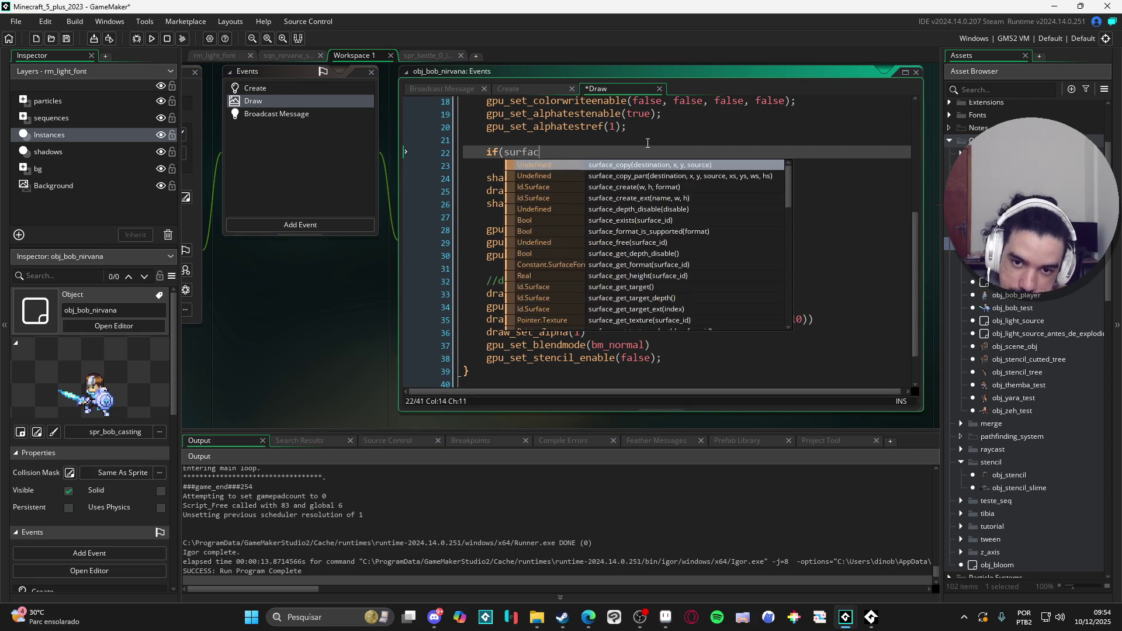
pyautogui.press('Return')
pyautogui.write('surf)')
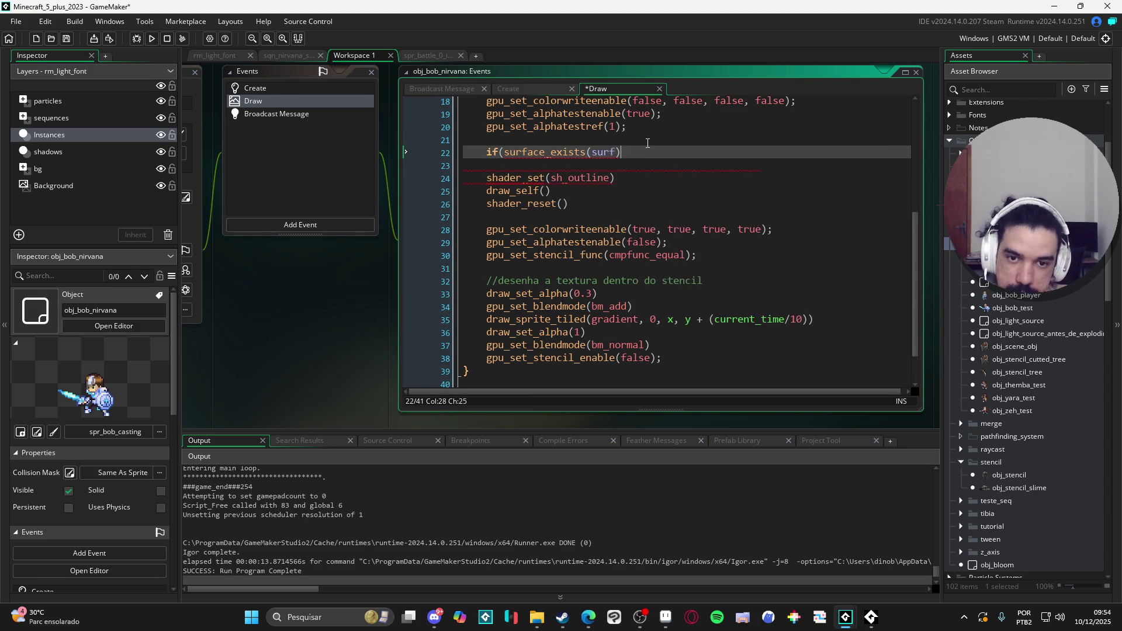
pyautogui.write(')')
pyautogui.press('Home')
pyautogui.press('Right')
pyautogui.press('Right')
pyautogui.press('Right')
pyautogui.write('!')
pyautogui.hotkey('ctrl', 'Right')
pyautogui.press('End')
pyautogui.write('{')
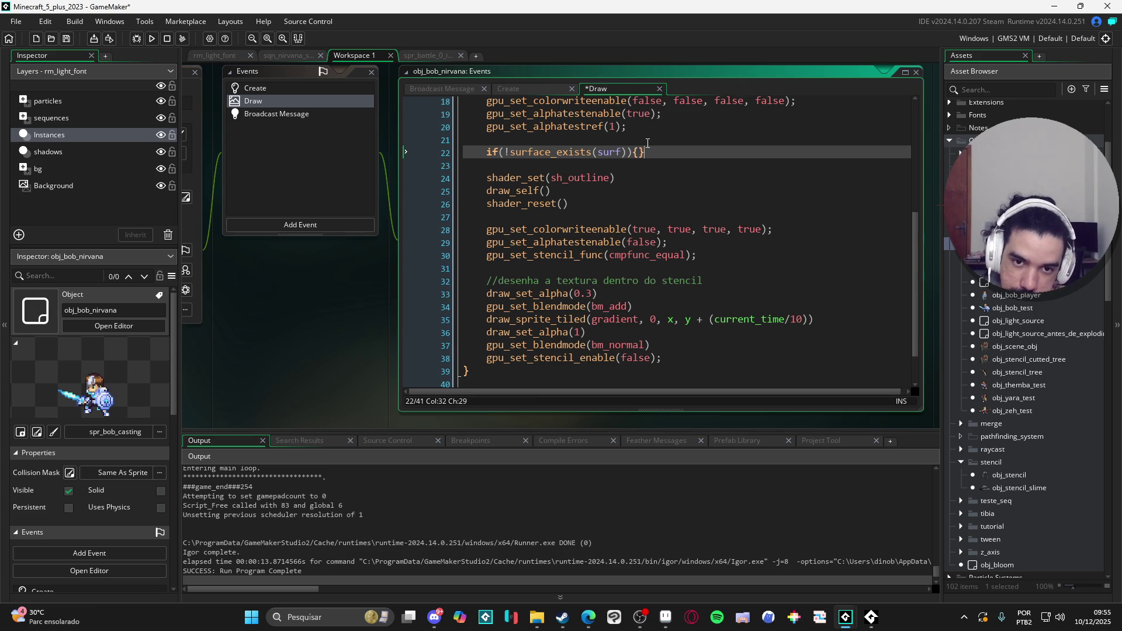
pyautogui.press('Return')
pyautogui.press('Return')
pyautogui.press('Up')
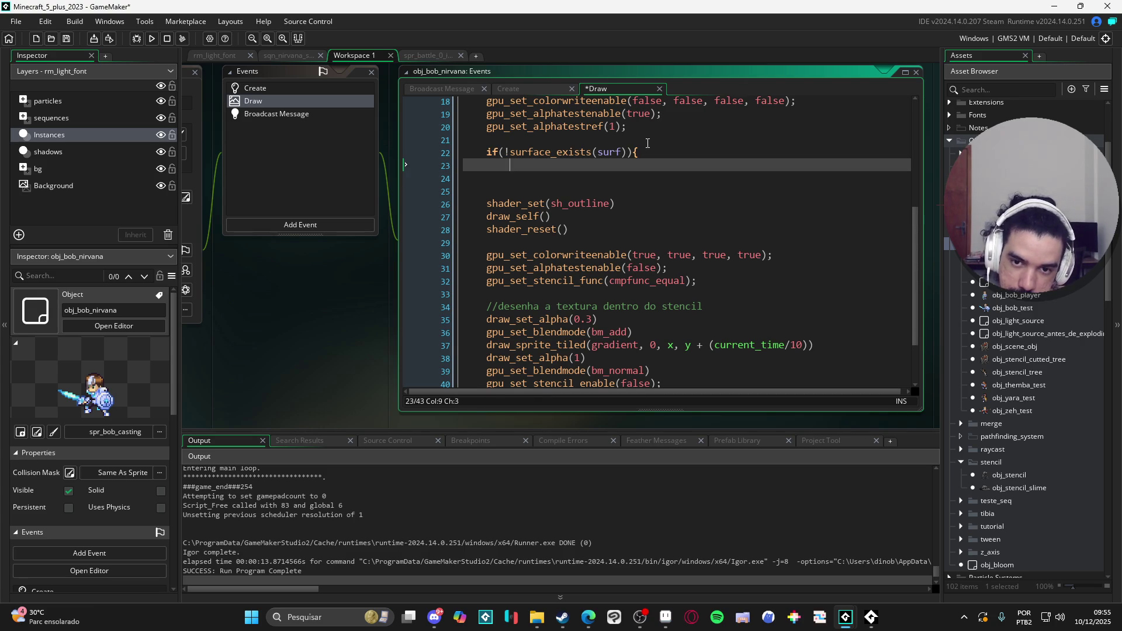
pyautogui.press('Down')
pyautogui.press('Up')
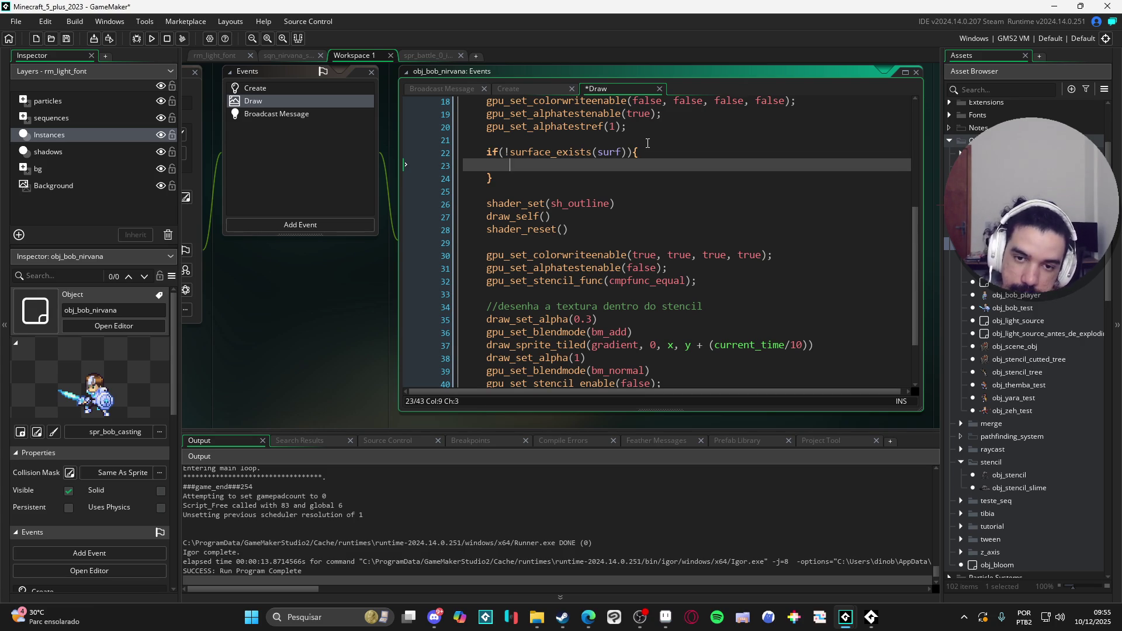
# Inside the block, set surf = surface_create(sprite_width, sprite_height)
pyautogui.write('sur')
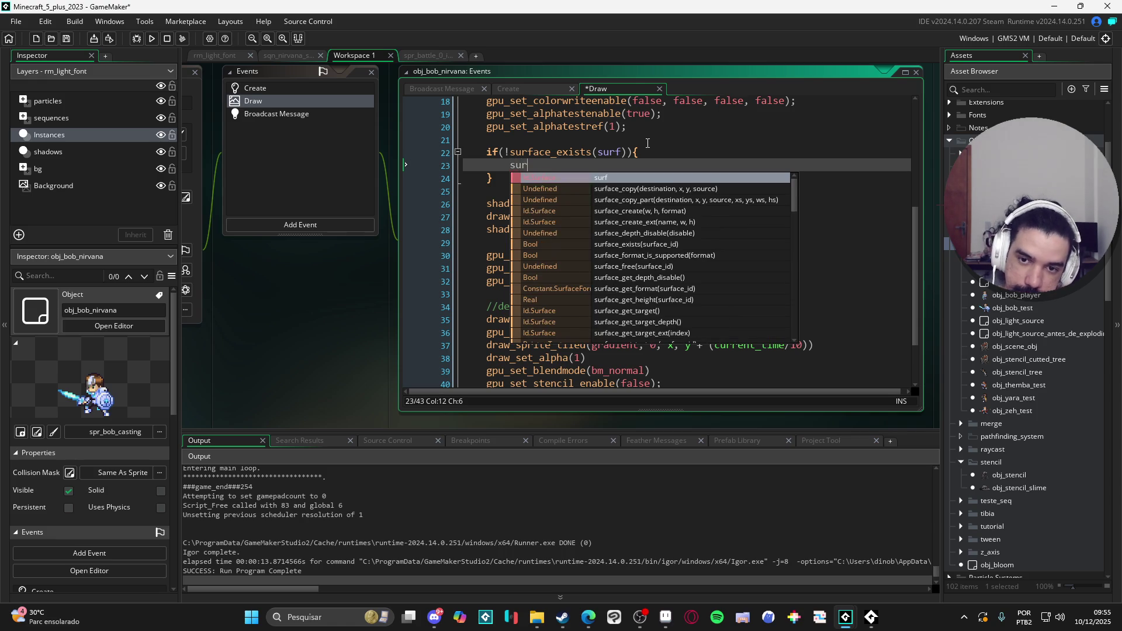
pyautogui.write('f = surface_c')
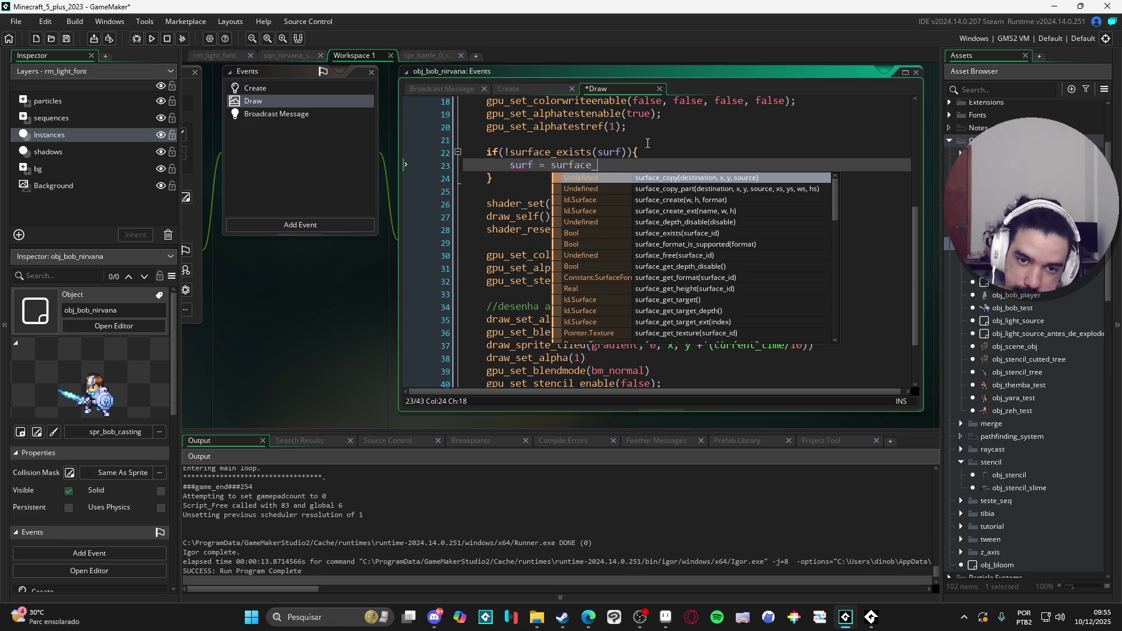
pyautogui.press('Return')
pyautogui.press('BackSpace')
pyautogui.press('BackSpace')
pyautogui.press('BackSpace')
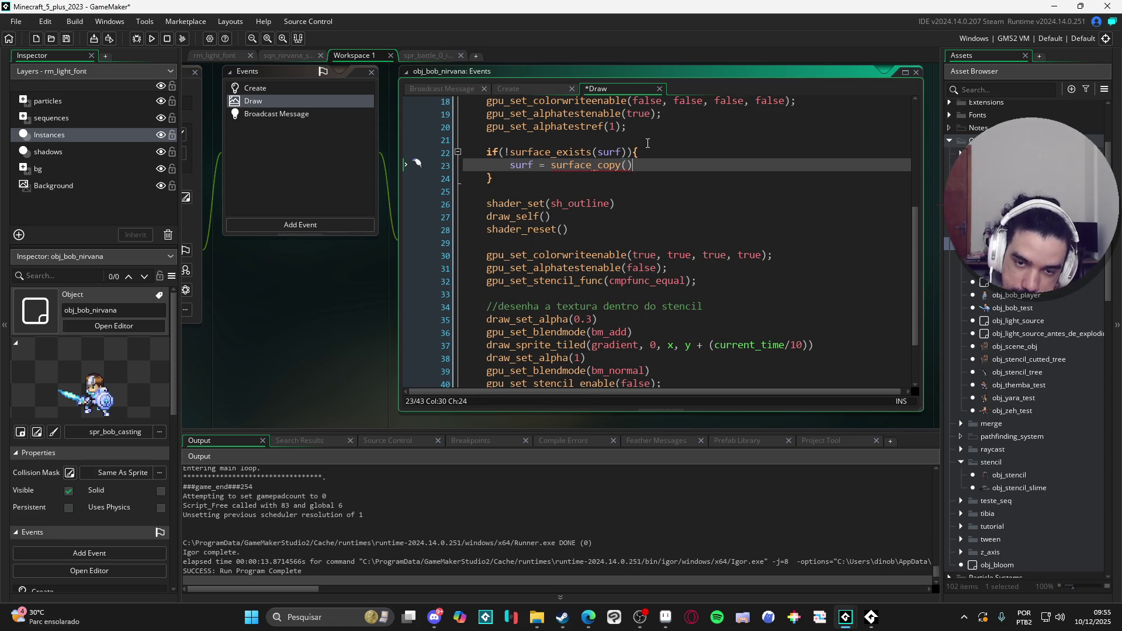
pyautogui.write('rea')
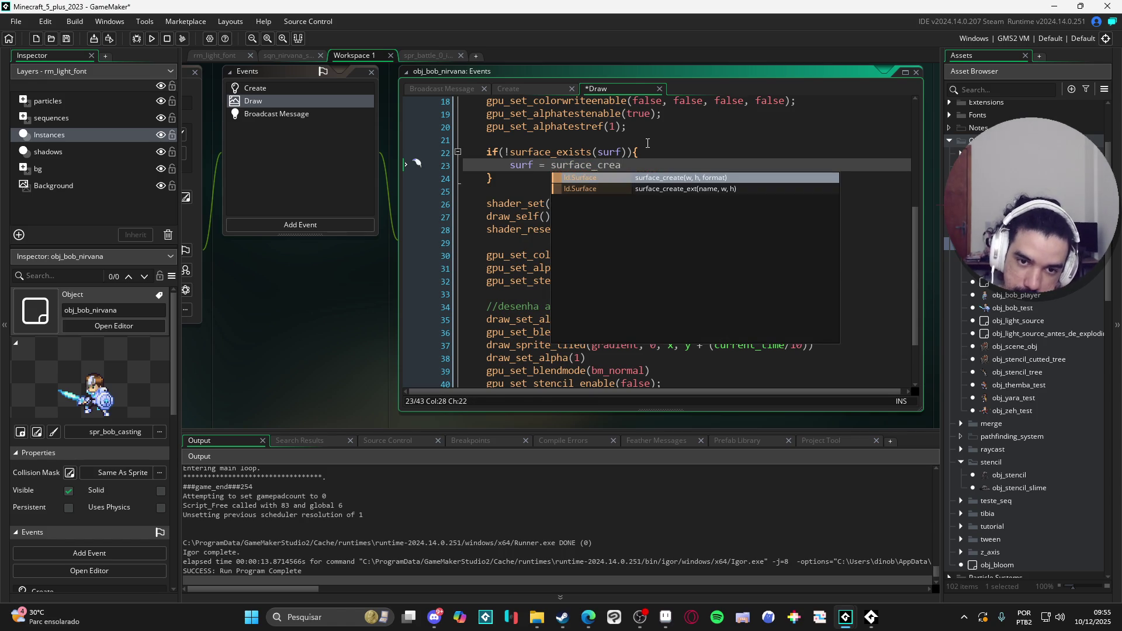
pyautogui.press('Return')
pyautogui.write('sprite_w')
pyautogui.press('Return')
pyautogui.write(', spri')
pyautogui.press('Down')
pyautogui.press('Return')
pyautogui.press('End')
pyautogui.press('Return')
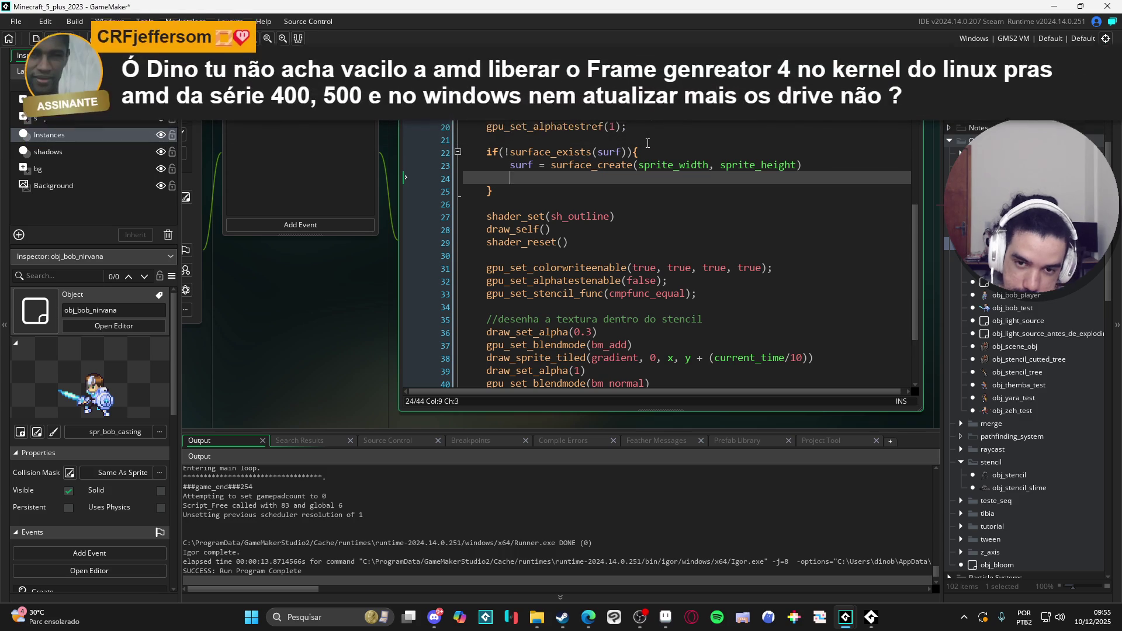
pyautogui.write('s')
pyautogui.press('BackSpace')
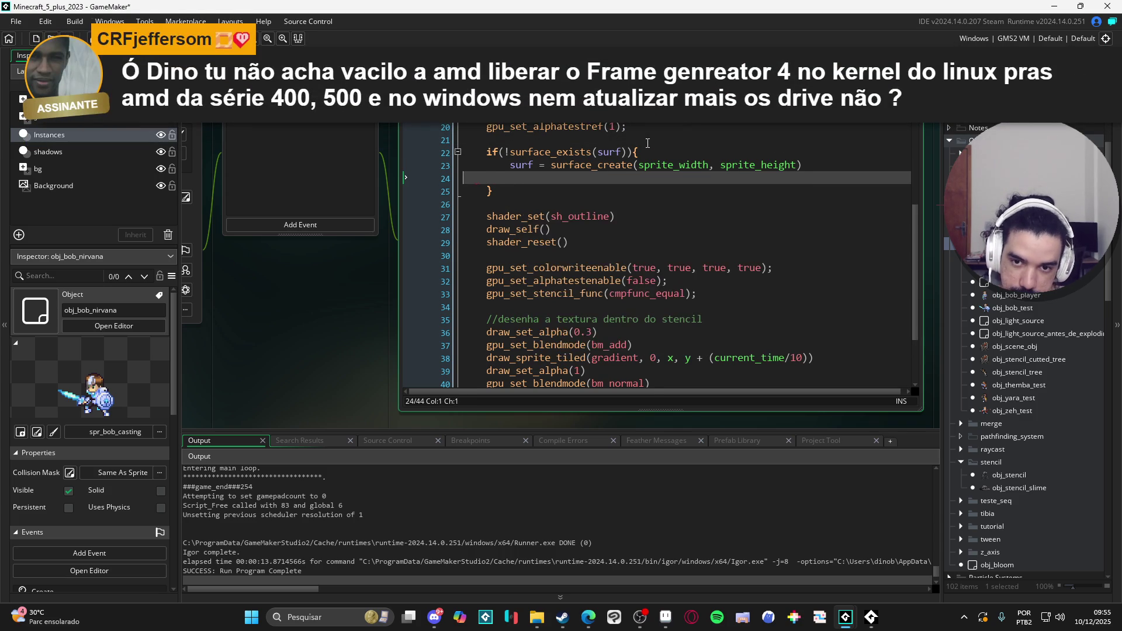
# Add surface_set_target(surf) below the surface-exists block
pyautogui.press('BackSpace')
pyautogui.press('BackSpace')
pyautogui.press('Down')
pyautogui.press('End')
pyautogui.press('Return')
pyautogui.press('Return')
pyautogui.write('sur')
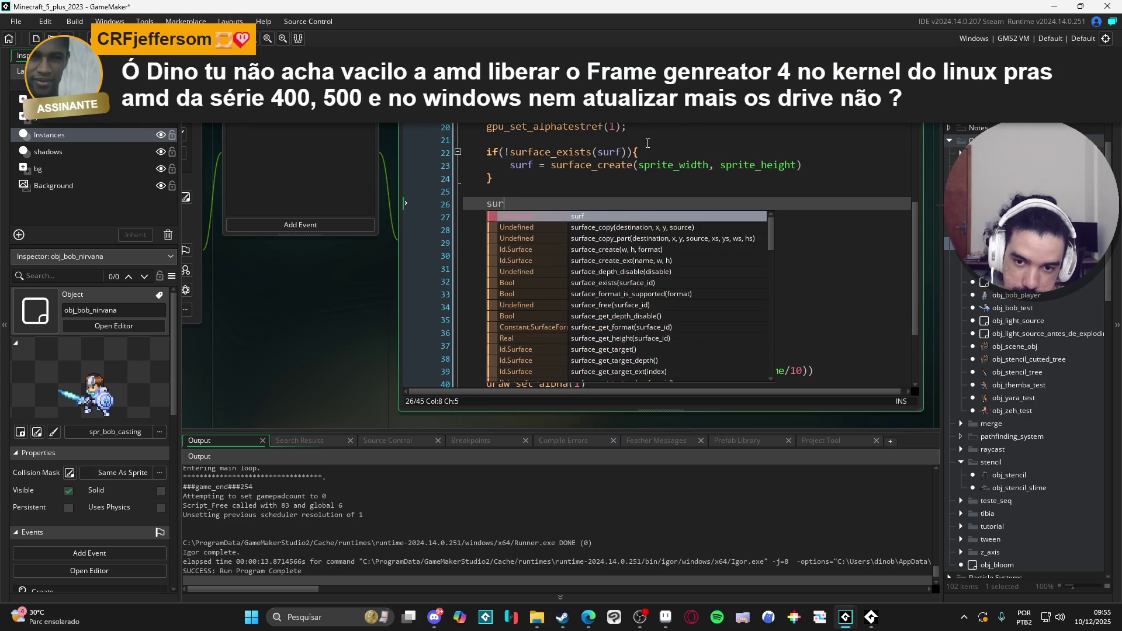
pyautogui.write('face_s')
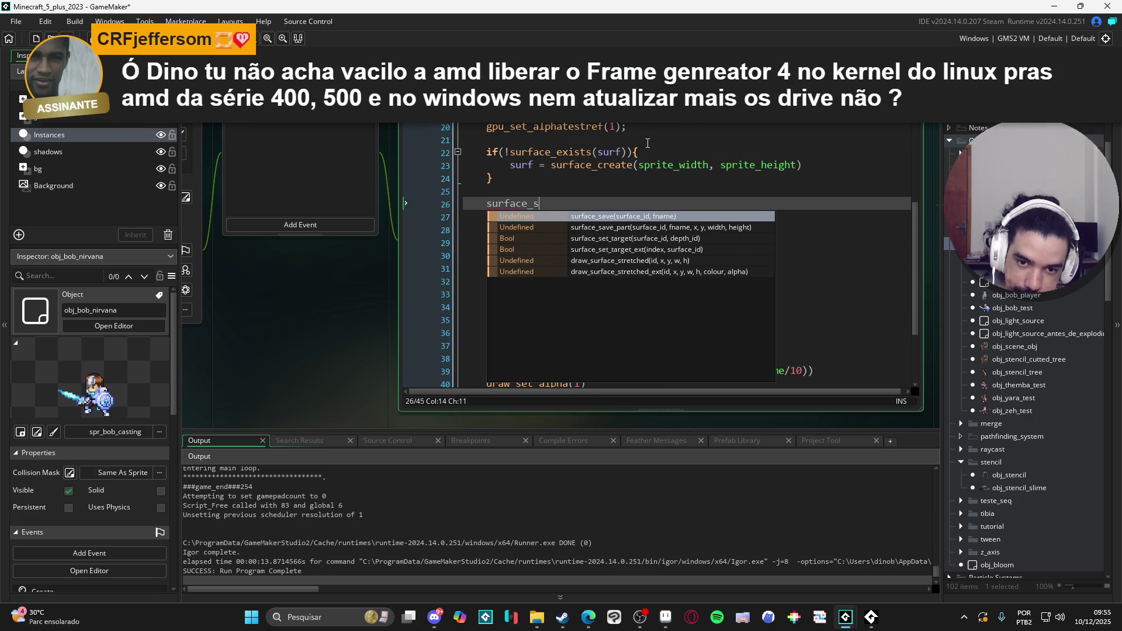
pyautogui.write('et_targ')
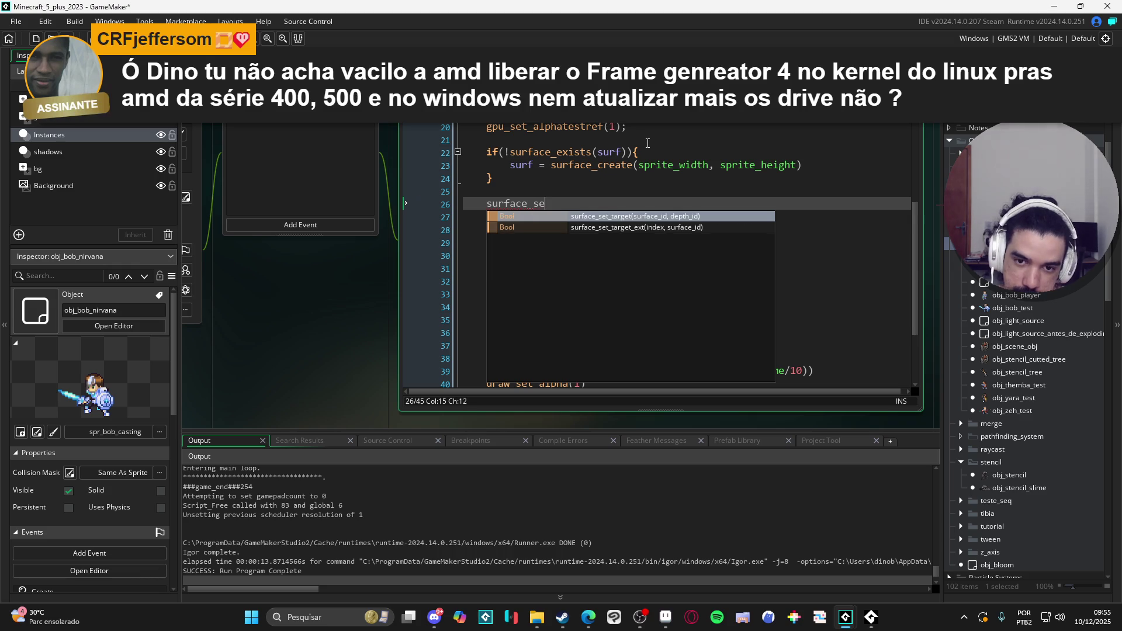
pyautogui.press('Return')
pyautogui.write('surf')
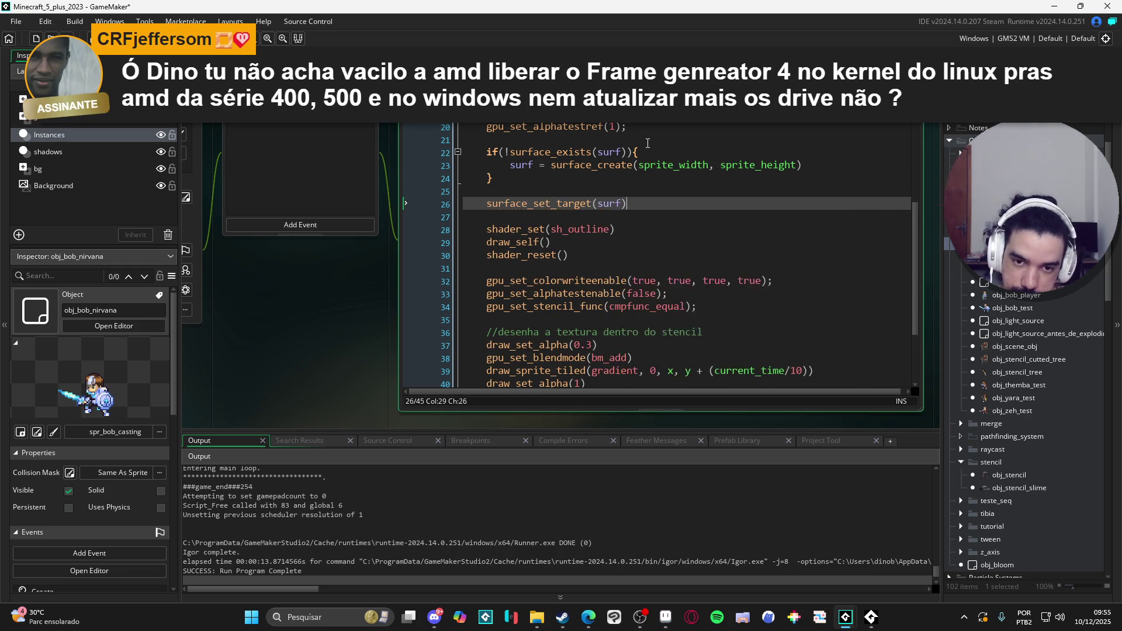
pyautogui.press('End')
pyautogui.press('Return')
pyautogui.press('Return')
pyautogui.press('Up')
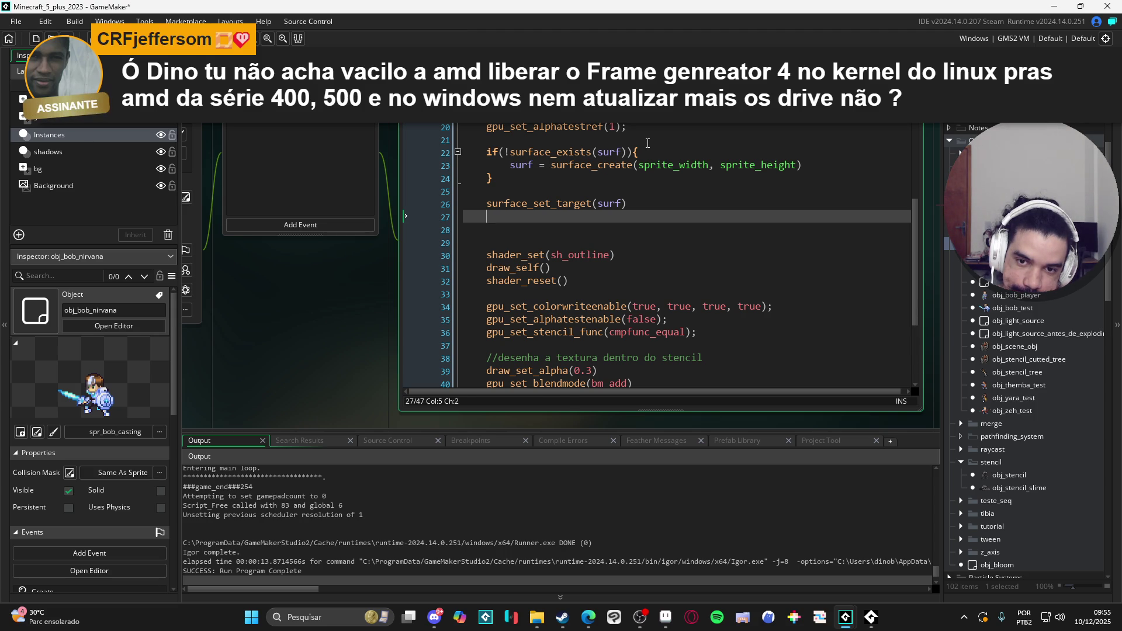
pyautogui.press('Up')
pyautogui.press('Up')
# Add surface_resize(surf, sprite_width, sprite_height) above the target call
pyautogui.write('surfa')
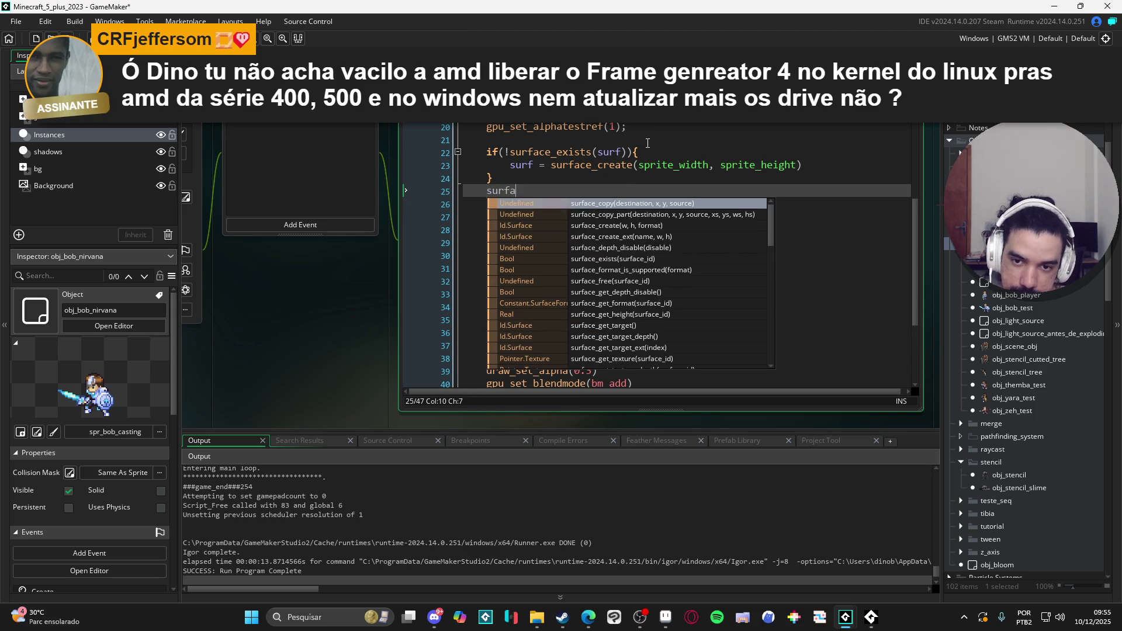
pyautogui.write('ce_re')
pyautogui.press('Down')
pyautogui.press('Return')
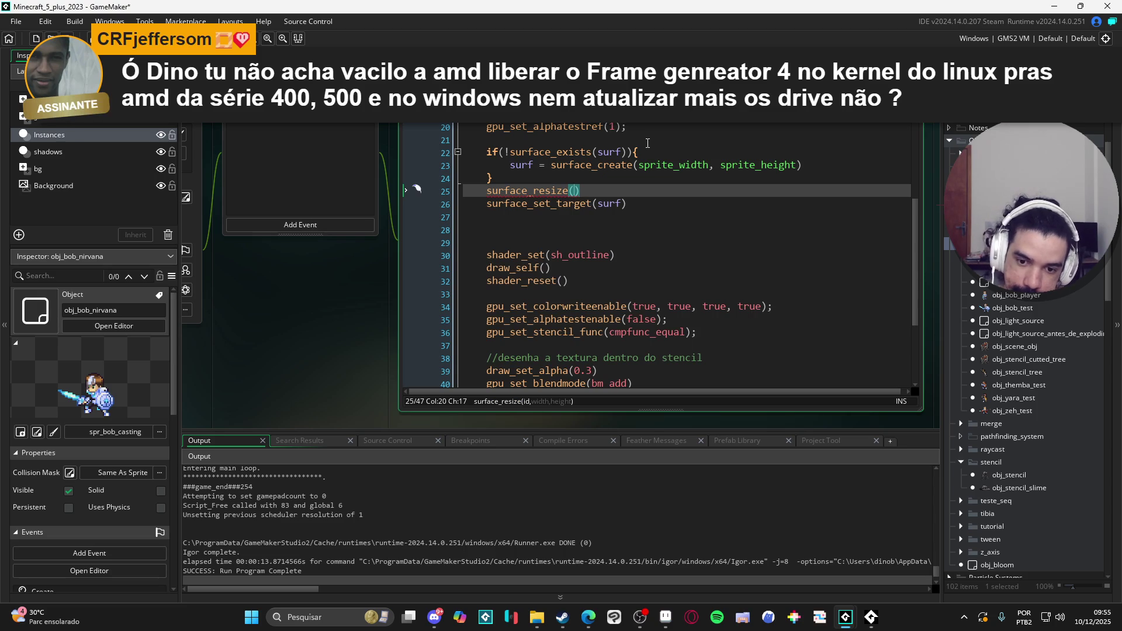
pyautogui.write('surf, ')
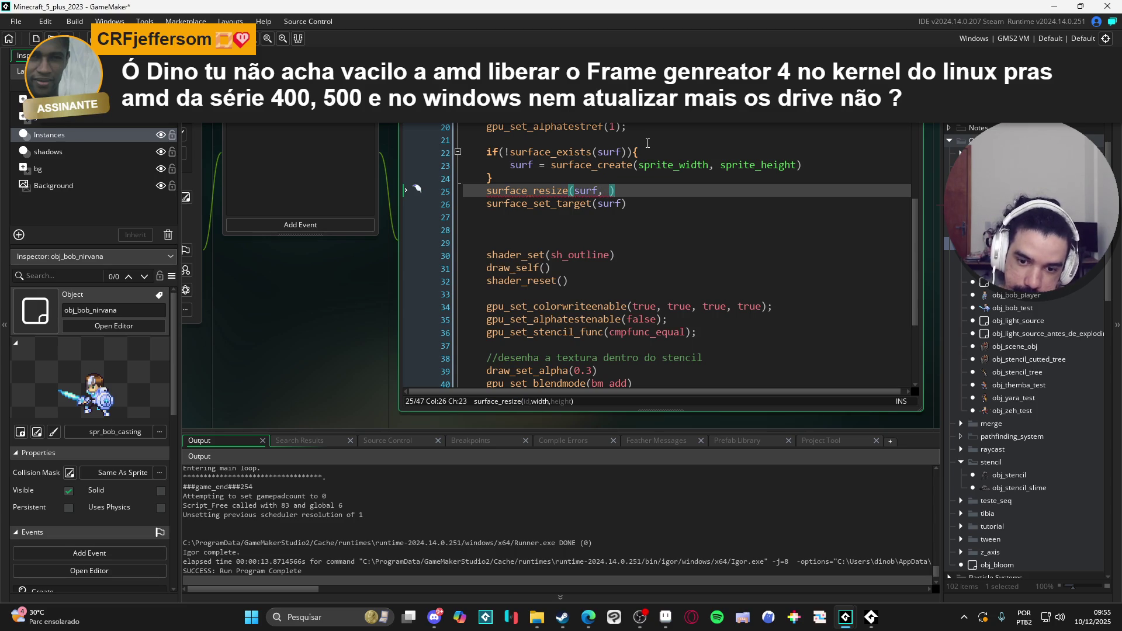
pyautogui.write('sprite')
pyautogui.press('Down')
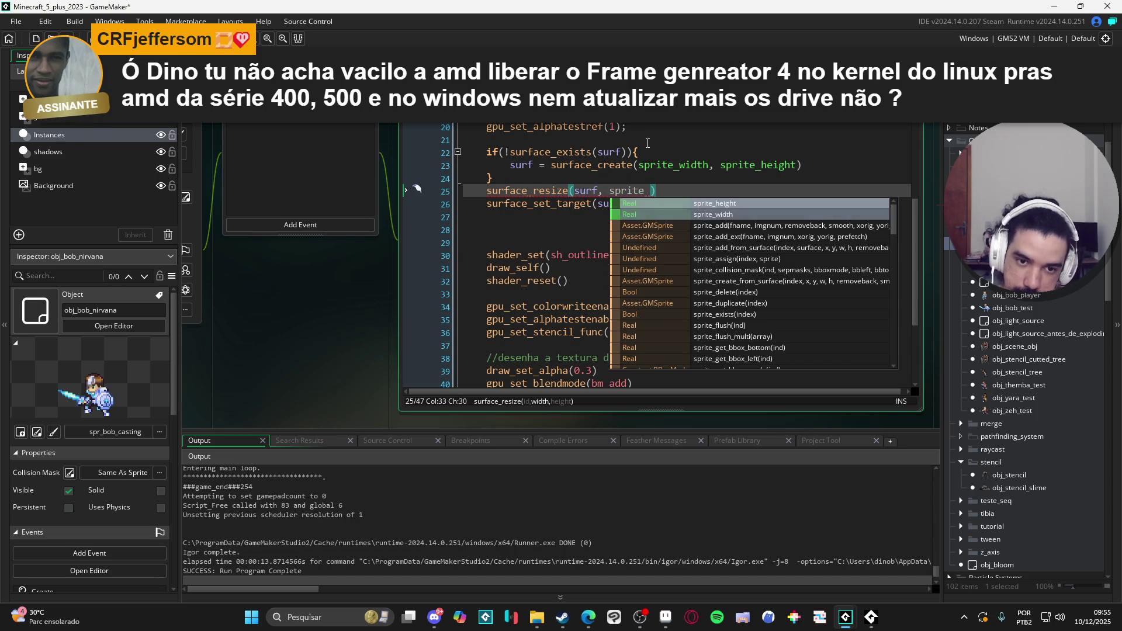
pyautogui.press('Return')
pyautogui.write(', sprite_')
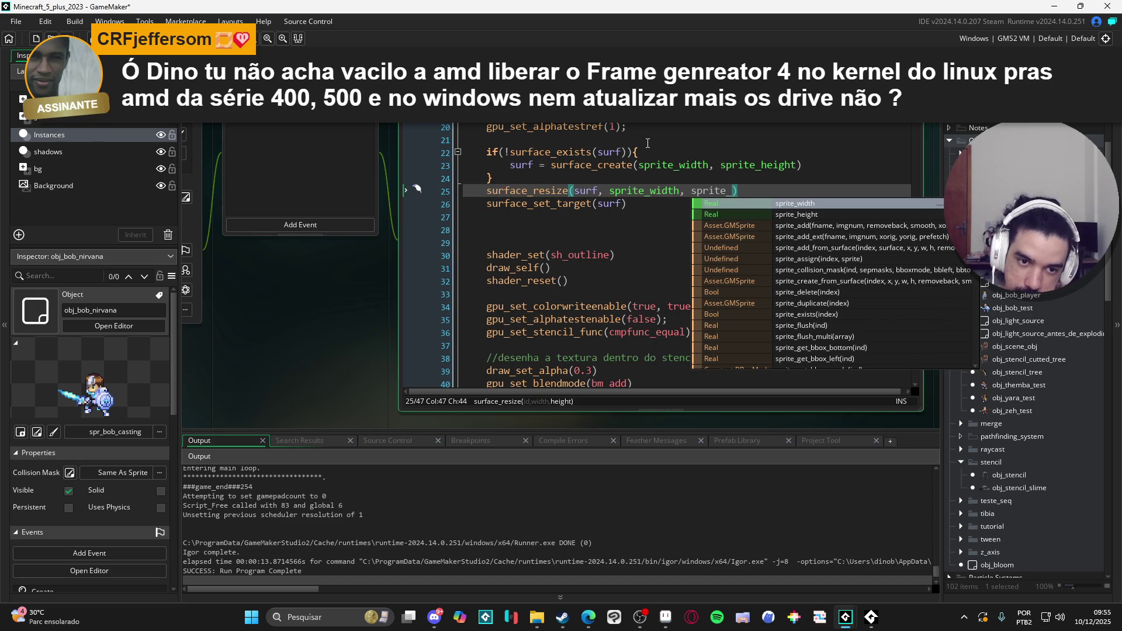
pyautogui.press('Down')
pyautogui.press('Return')
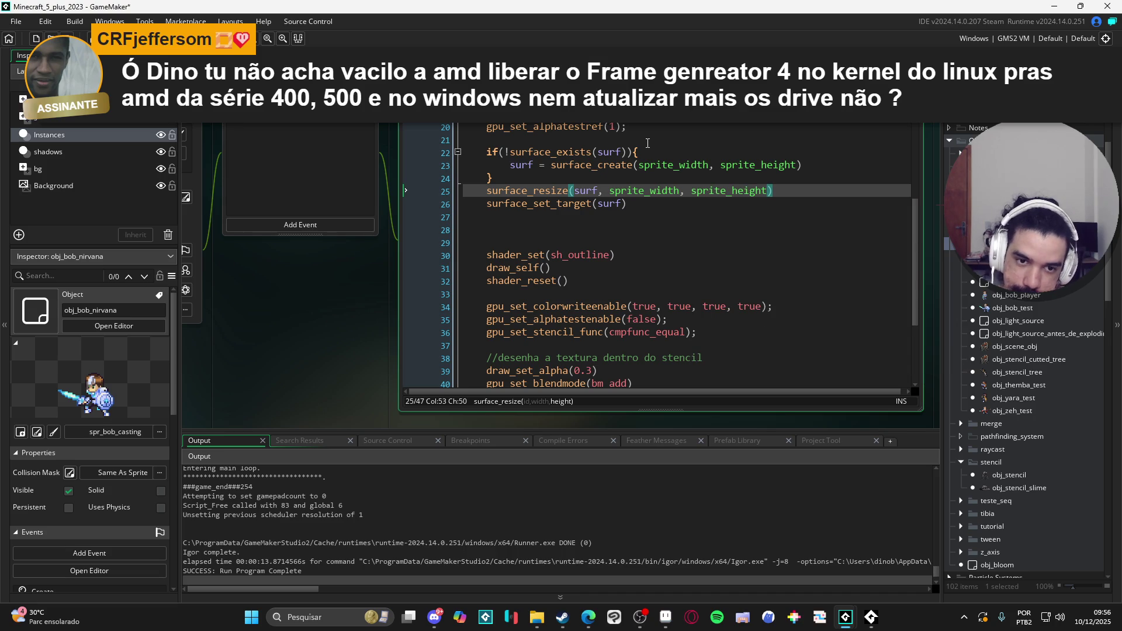
# Write draw_clear_alpha(c_black, 0) above surface_set_target, then cut it to move it
pyautogui.press('Down')
pyautogui.press('Home')
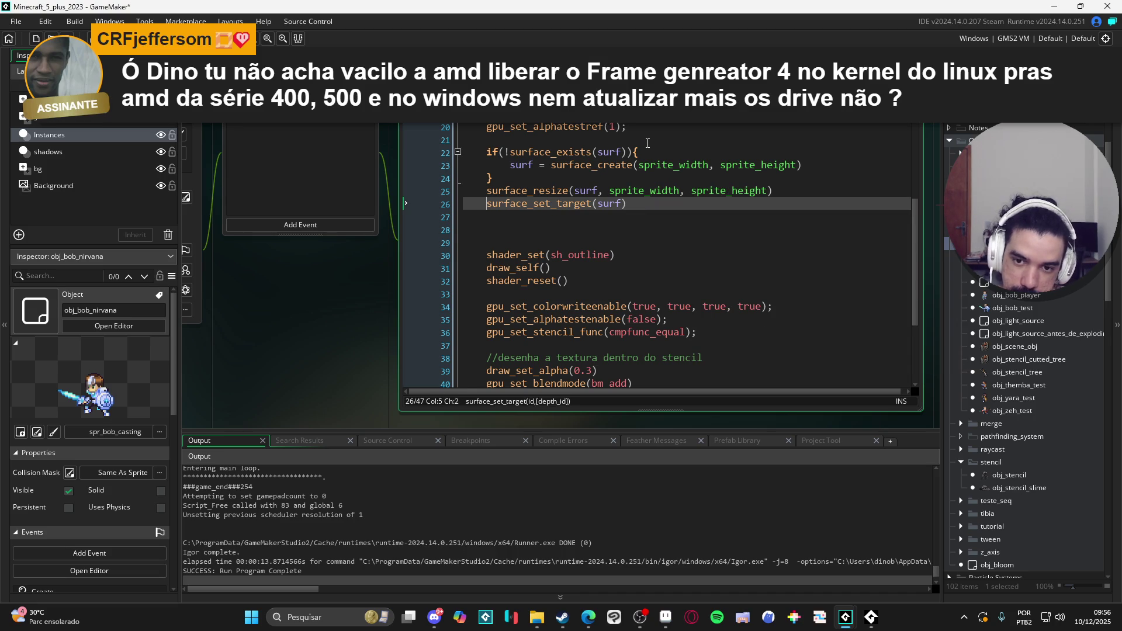
pyautogui.press('Return')
pyautogui.press('Up')
pyautogui.write('draw_cl')
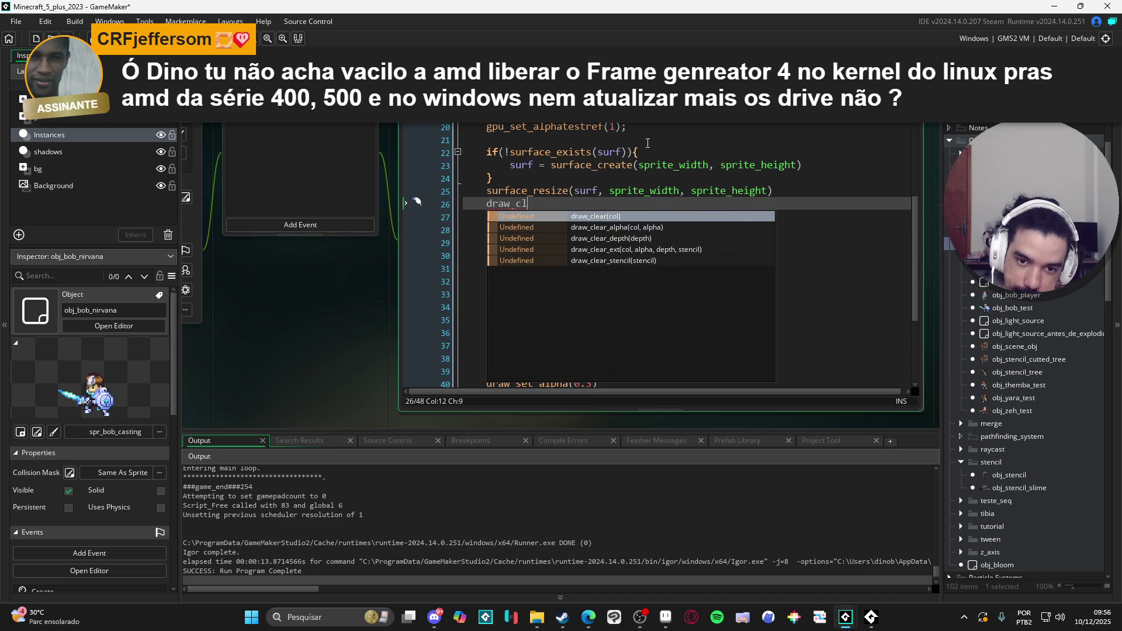
pyautogui.press('Down')
pyautogui.press('Return')
pyautogui.write('c_bl')
pyautogui.press('Return')
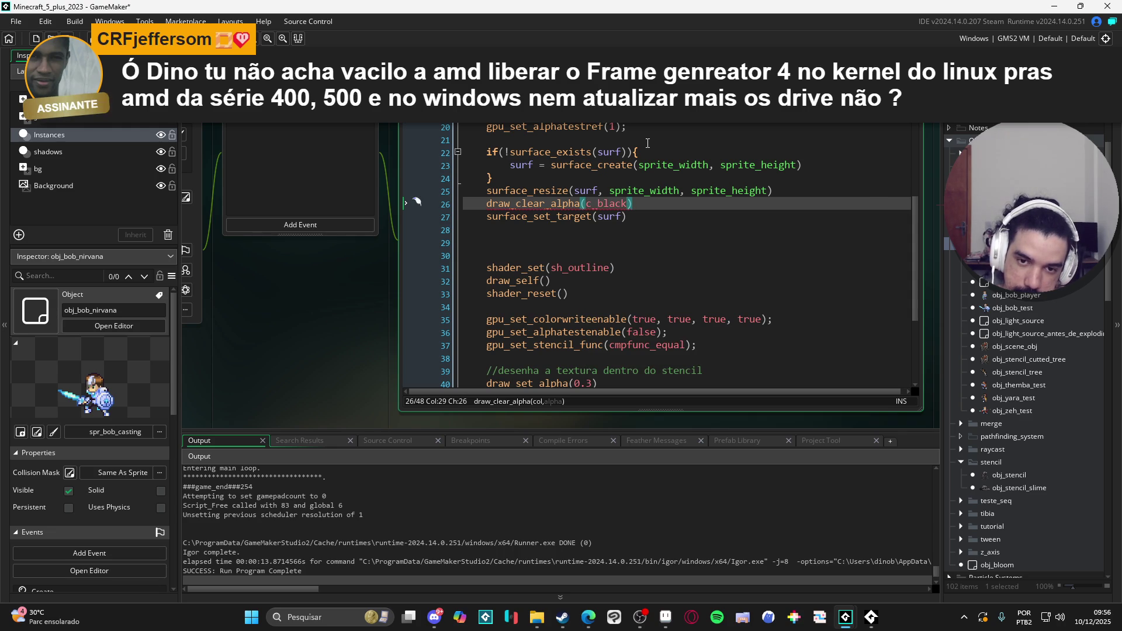
pyautogui.write(', 0')
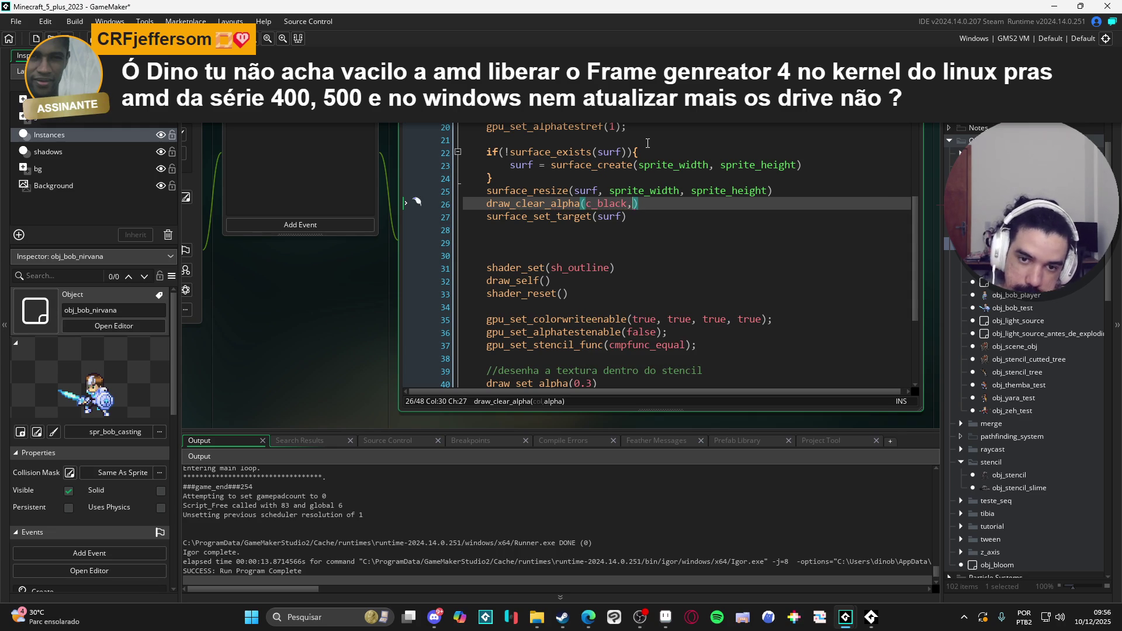
pyautogui.moveTo(650, 203); pyautogui.dragTo(491, 204)
pyautogui.hotkey('ctrl', 'c')
pyautogui.press('BackSpace')
# Paste the clear call after surface_set_target and add surface_reset_target() below it
pyautogui.click(543, 234)
pyautogui.hotkey('ctrl', 'v')
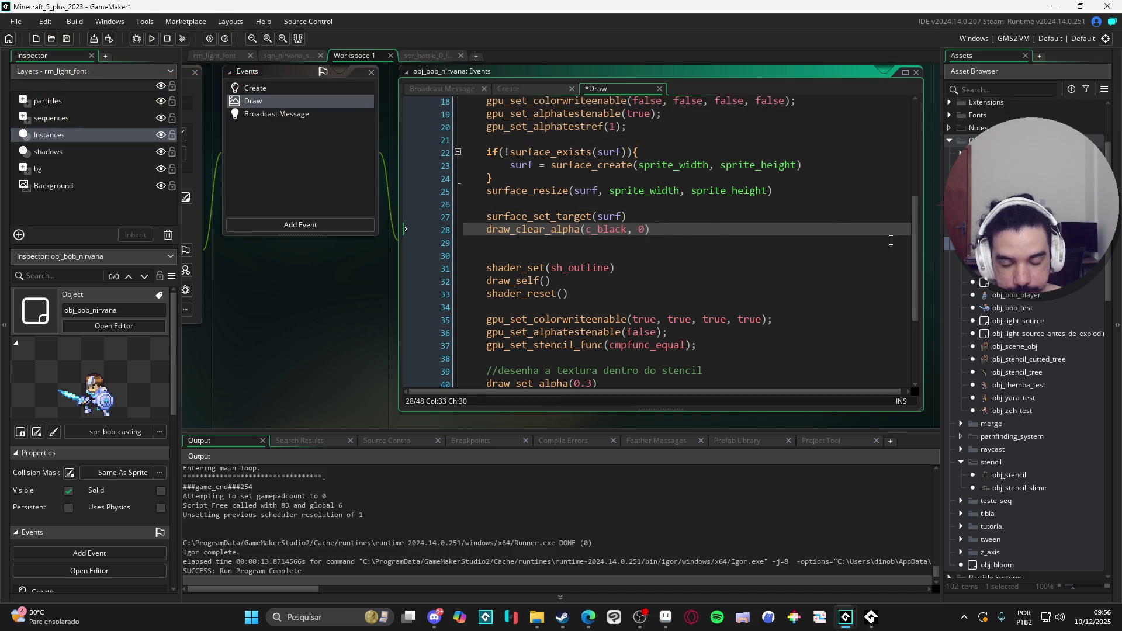
pyautogui.press('Return')
pyautogui.press('Return')
pyautogui.write('surfa')
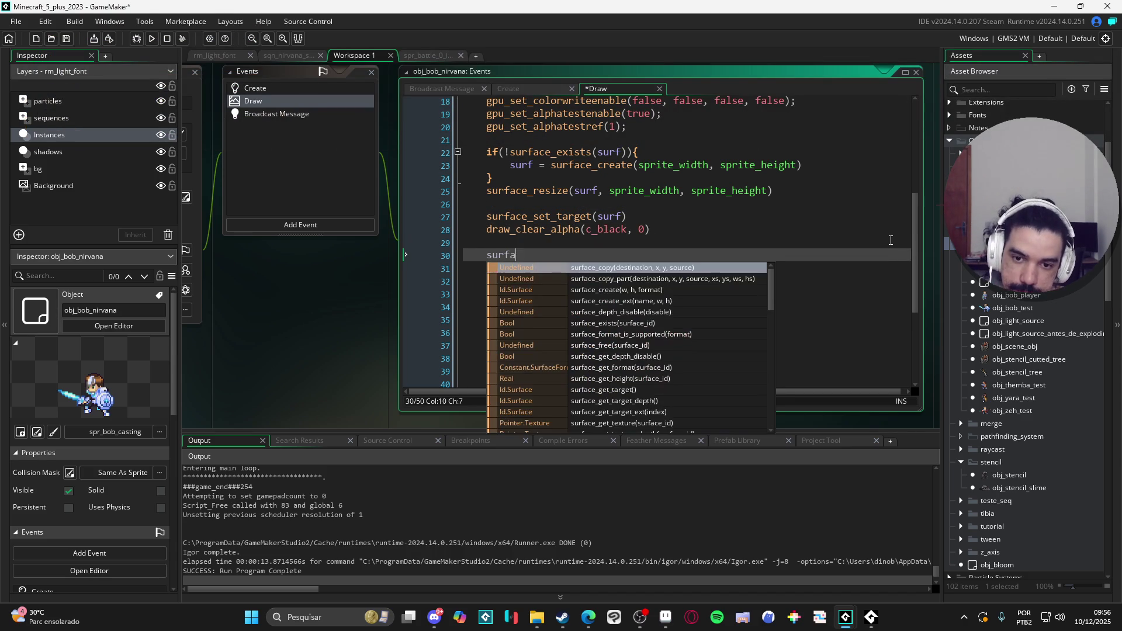
pyautogui.write('ce_re')
pyautogui.press('Return')
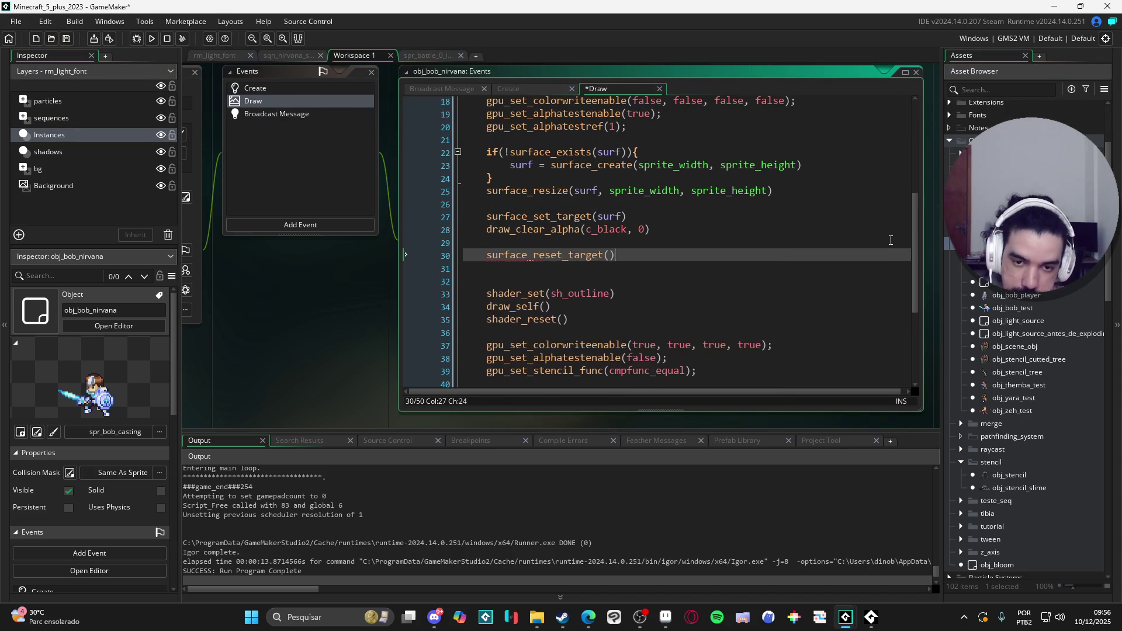
pyautogui.press('Up')
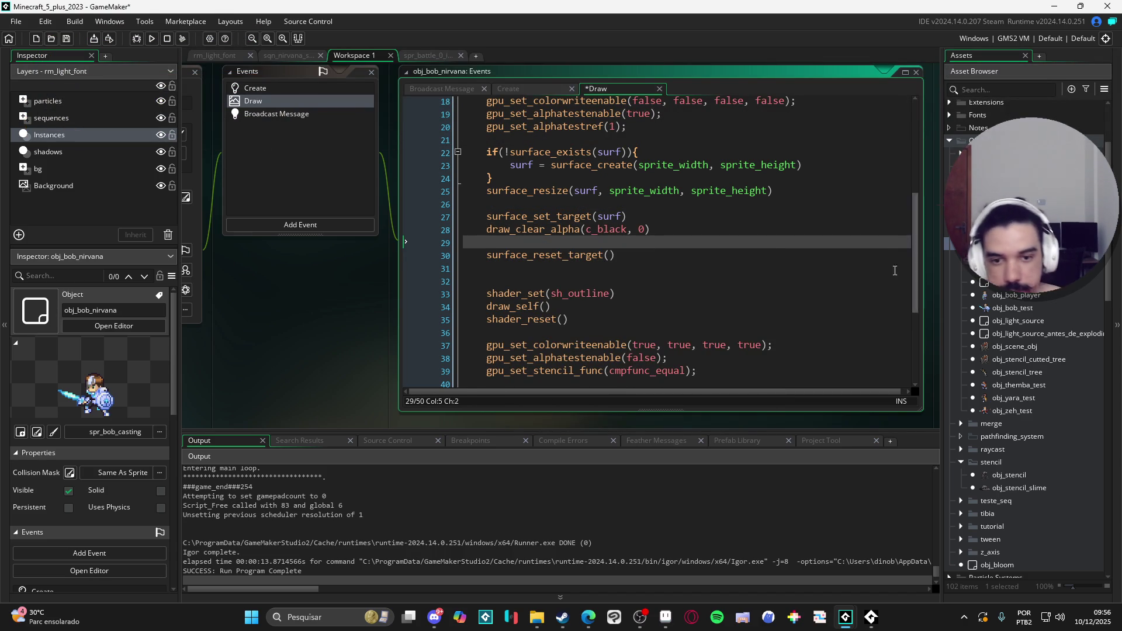
# Copy the shader_set, draw_self and shader_reset lines into the surface block, fixing their indentation
pyautogui.moveTo(570, 329); pyautogui.dragTo(459, 285)
pyautogui.hotkey('ctrl', 'c')
pyautogui.click(530, 242)
pyautogui.hotkey('ctrl', 'v')
pyautogui.click(510, 242)
pyautogui.press('BackSpace')
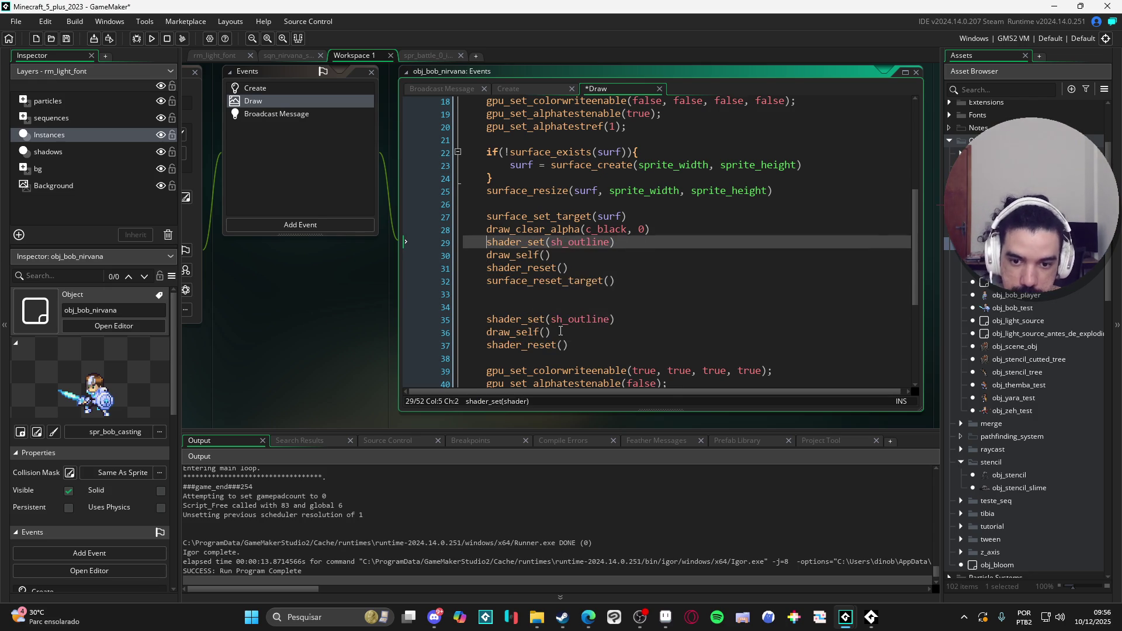
pyautogui.moveTo(578, 275)
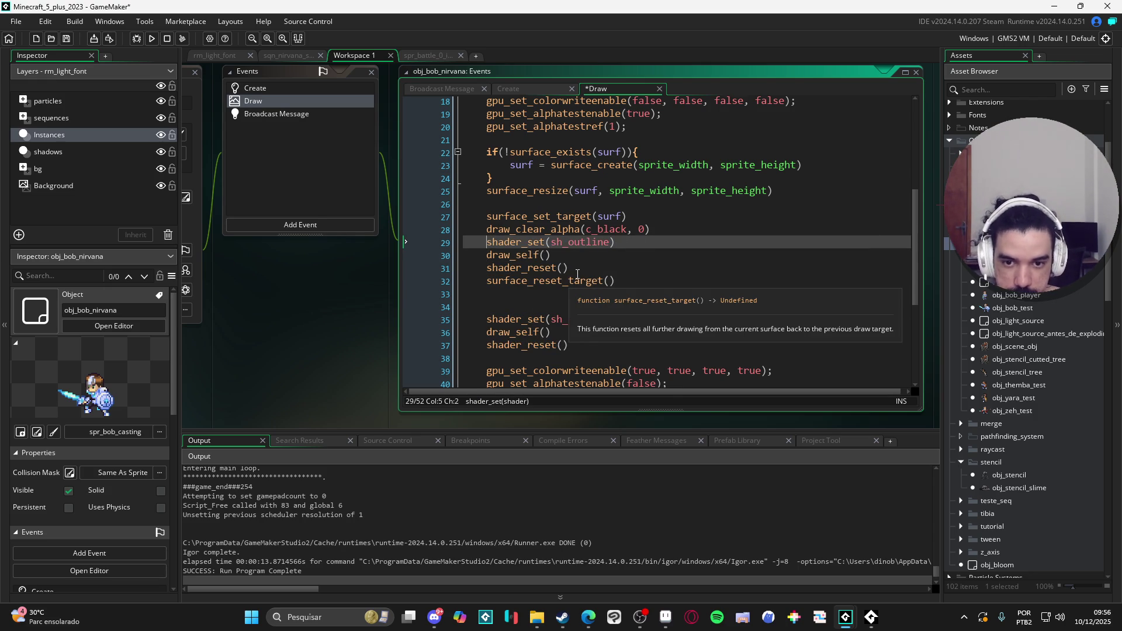
pyautogui.scroll(-2, 577, 274)
pyautogui.moveTo(533, 280)
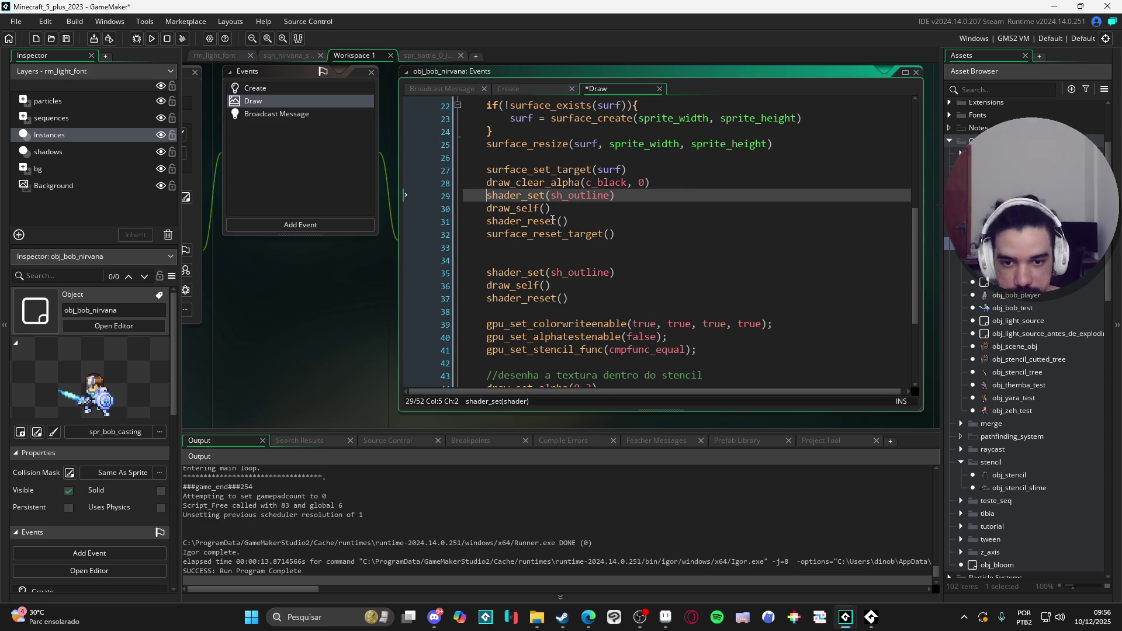
pyautogui.moveTo(551, 214)
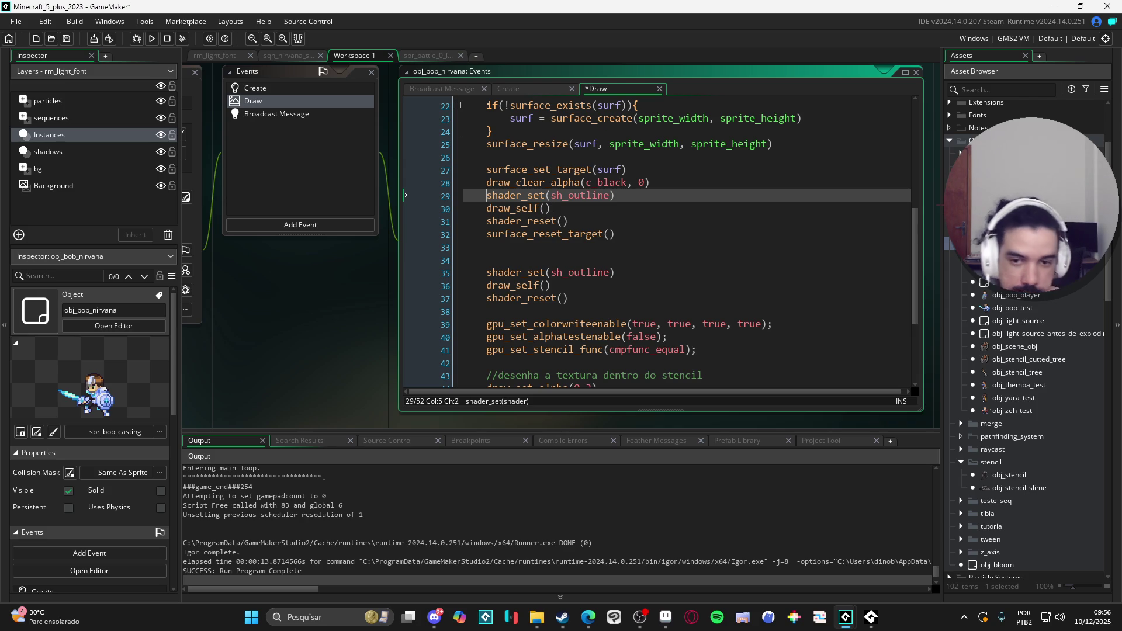
pyautogui.tripleClick(552, 208)
# Replace draw_self() with draw_sprite_ext(sprite_index, image_index, 0, 0, image_xscale, image_yscale, image_angle, image_blend, image_alpha)
pyautogui.write('drra')
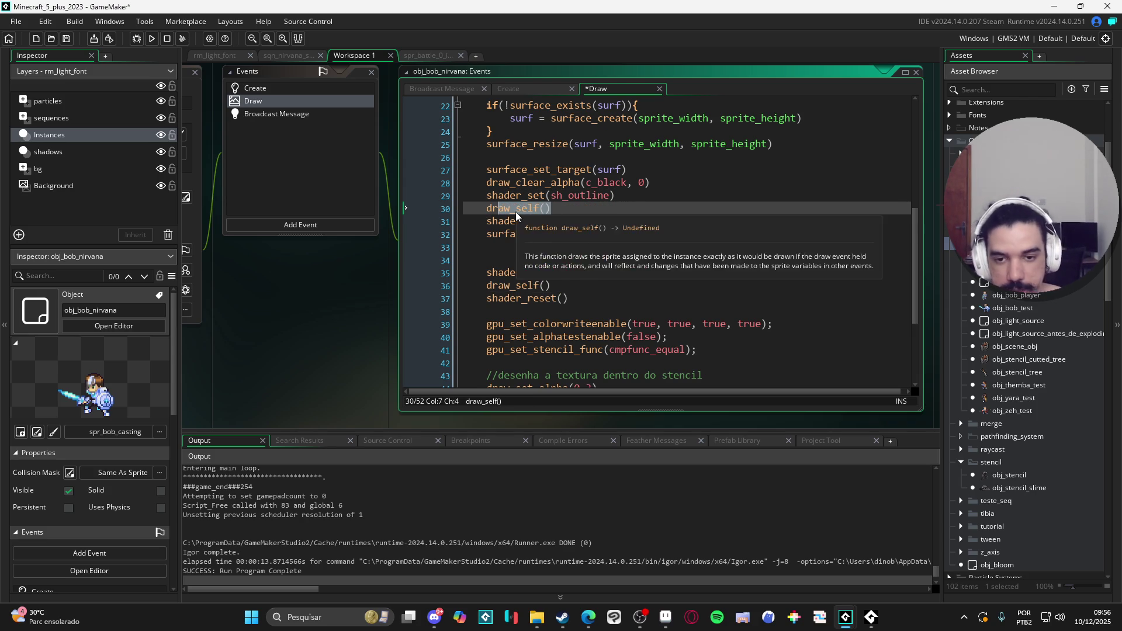
pyautogui.write('_sprite')
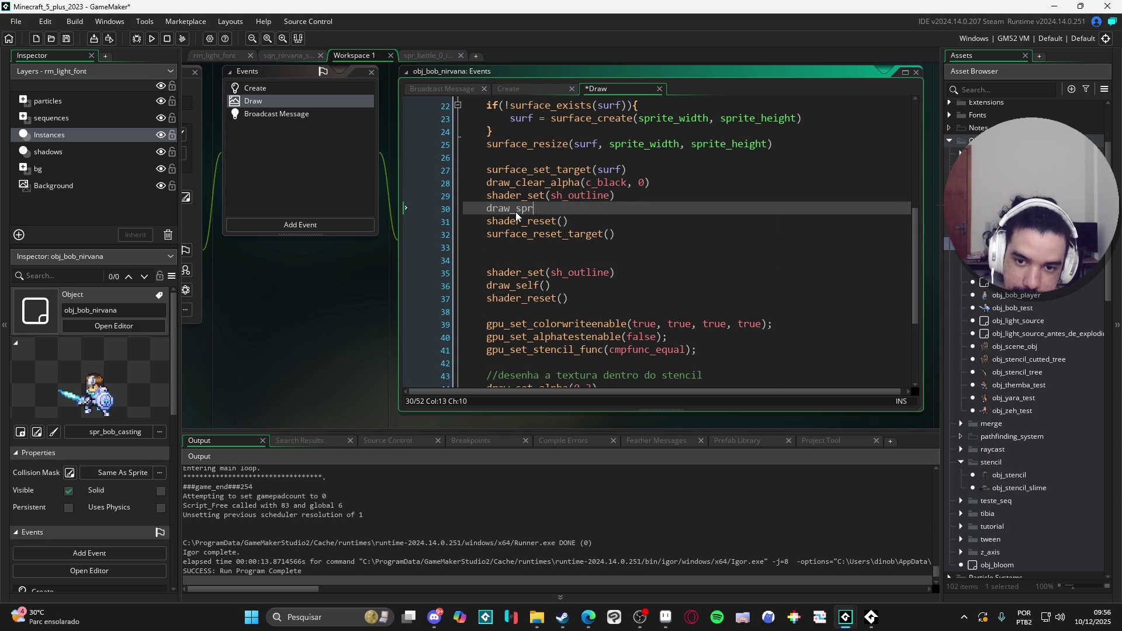
pyautogui.press('Down')
pyautogui.press('Return')
pyautogui.write('sprite_index, ')
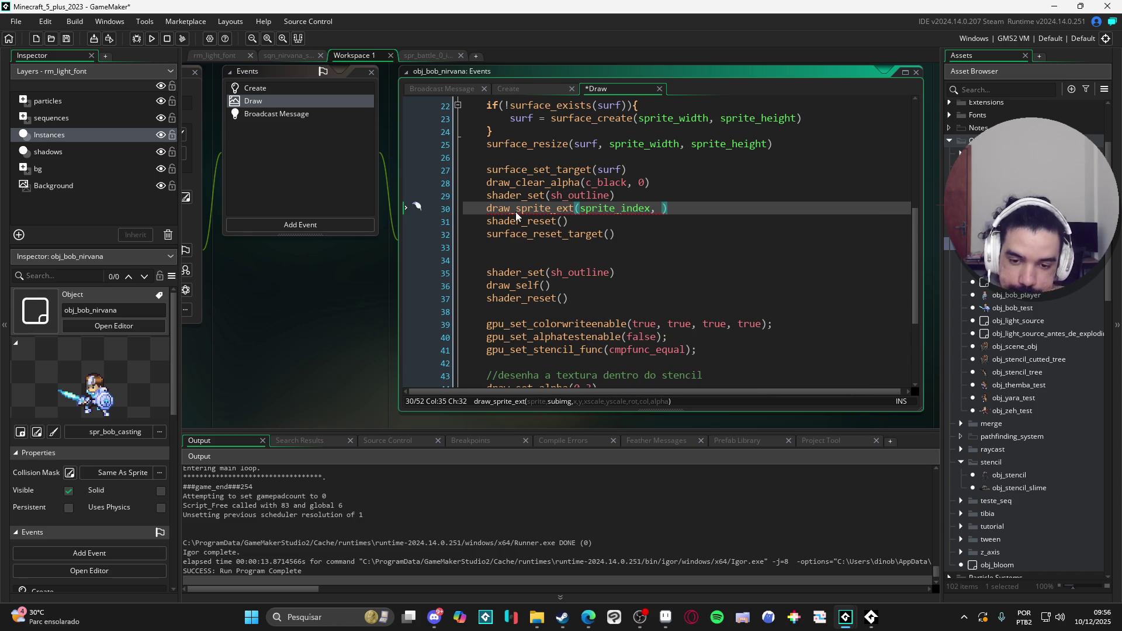
pyautogui.write('image_index,')
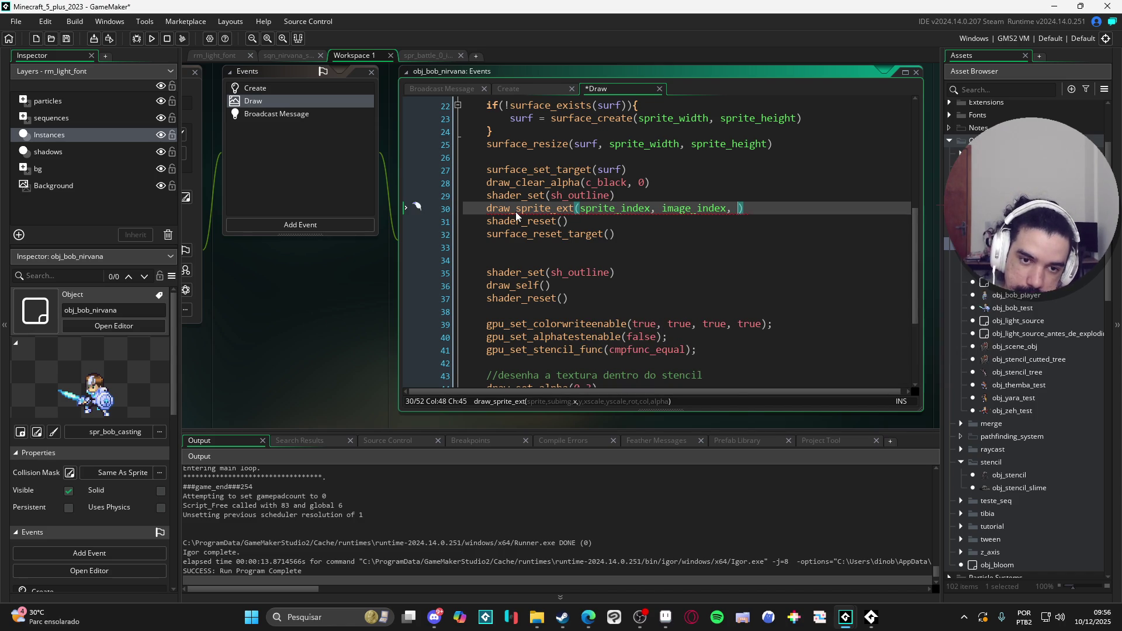
pyautogui.write(' 0,0, i')
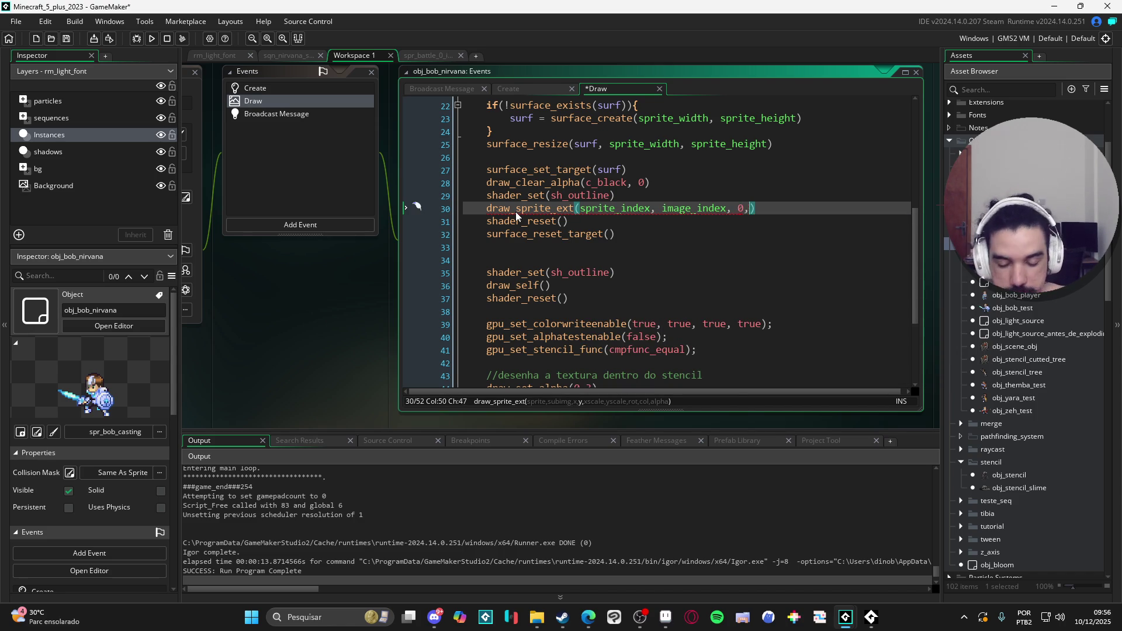
pyautogui.write('mage_')
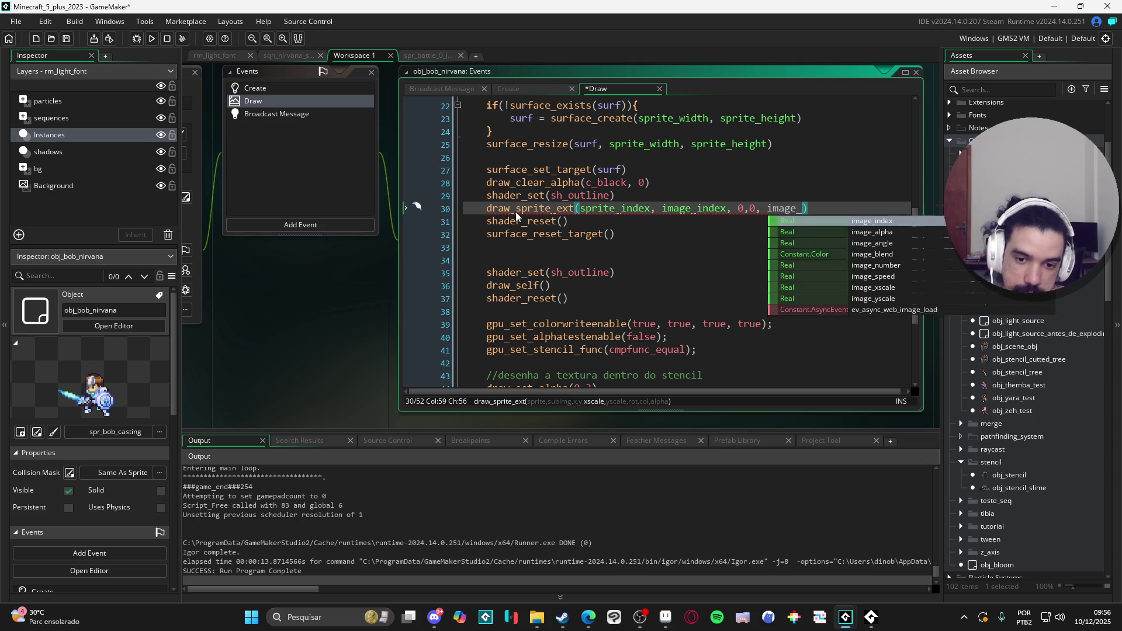
pyautogui.write('xscale, image_y')
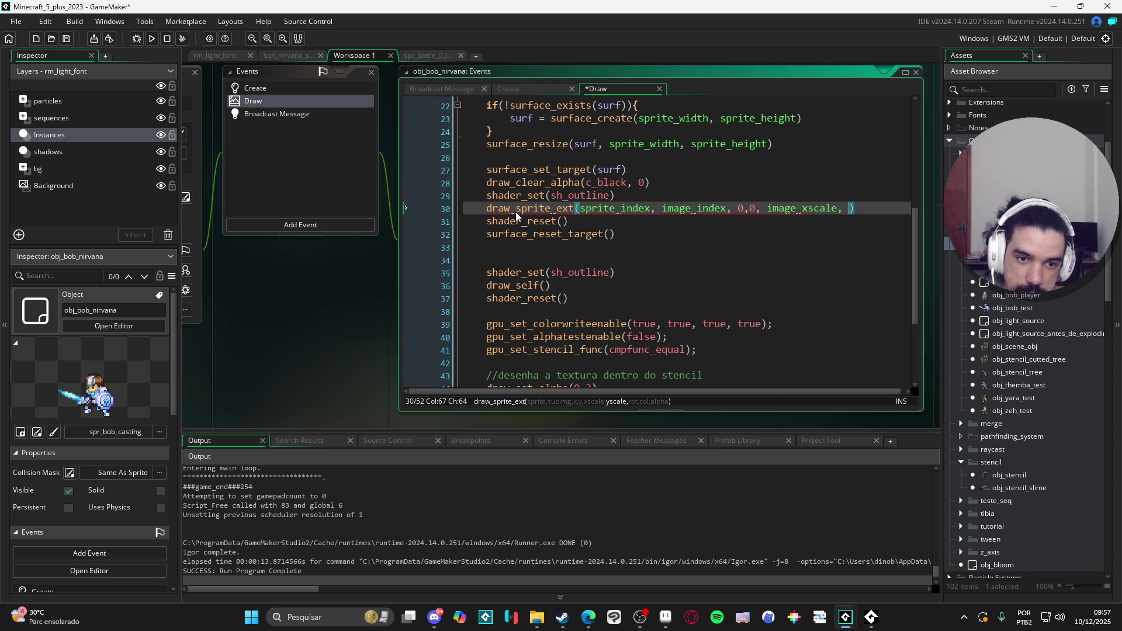
pyautogui.write('scale, iamge_ang')
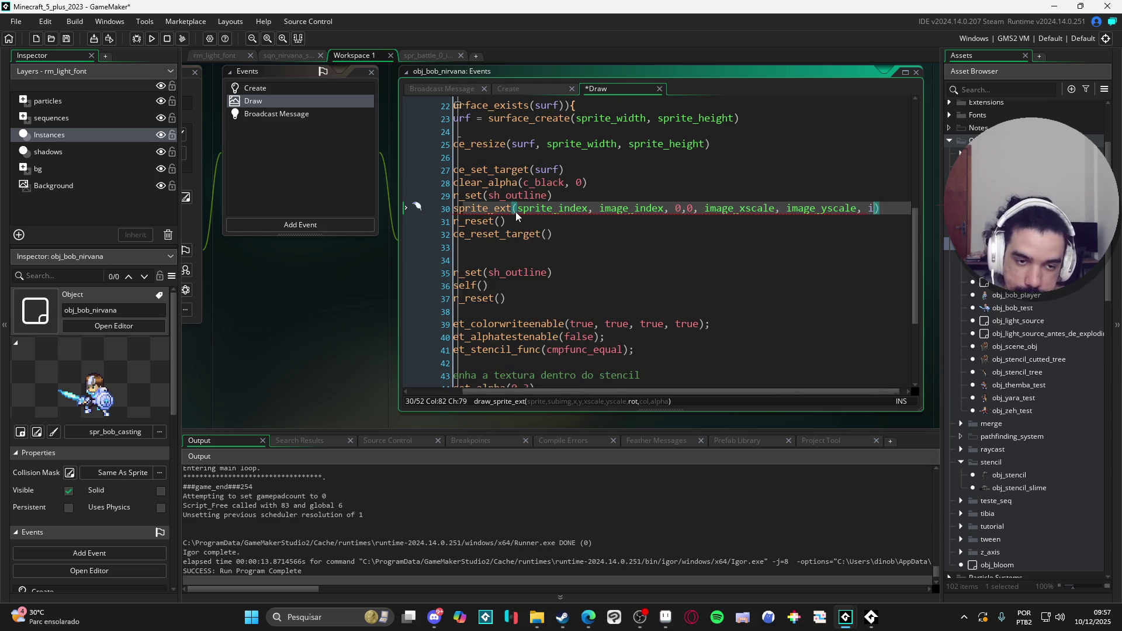
pyautogui.write('l')
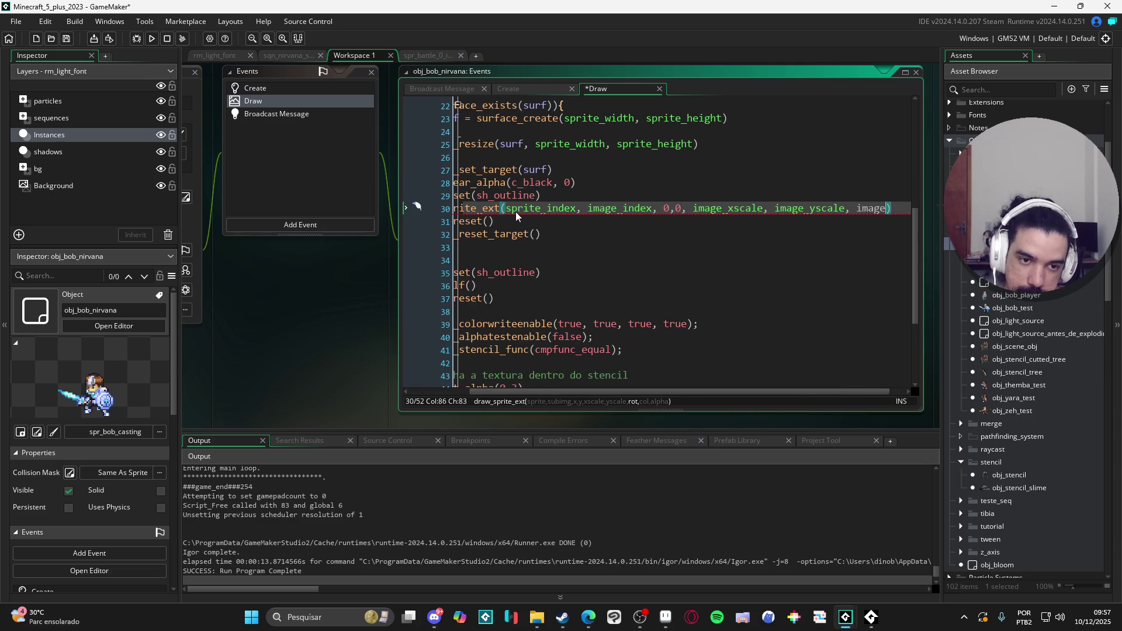
pyautogui.press('Return')
pyautogui.write(', image_blen')
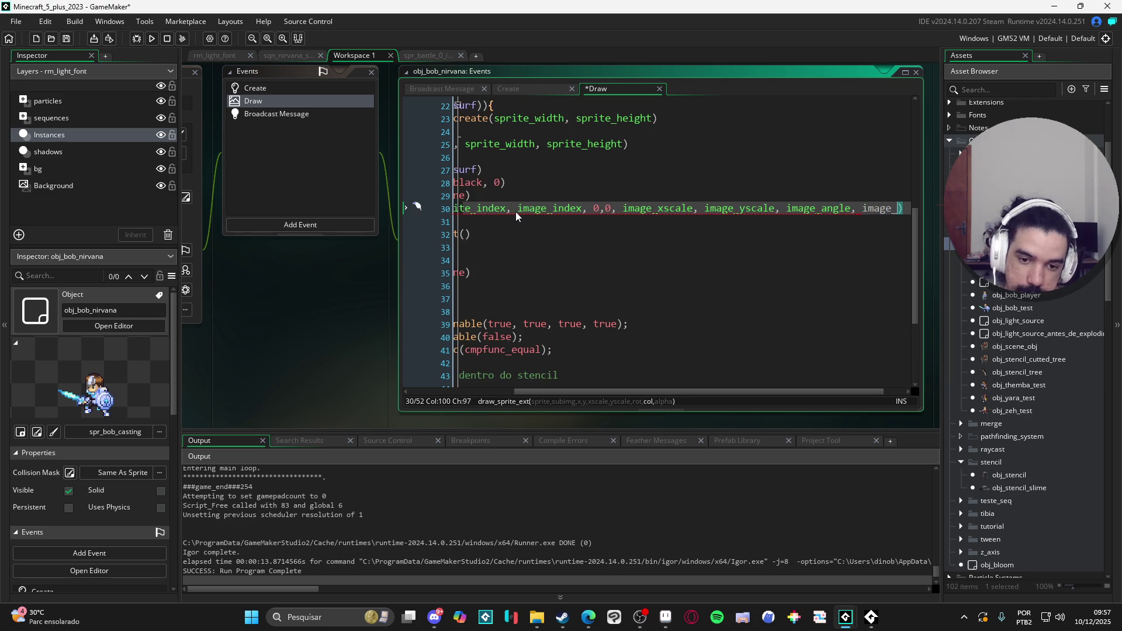
pyautogui.write('d, image_')
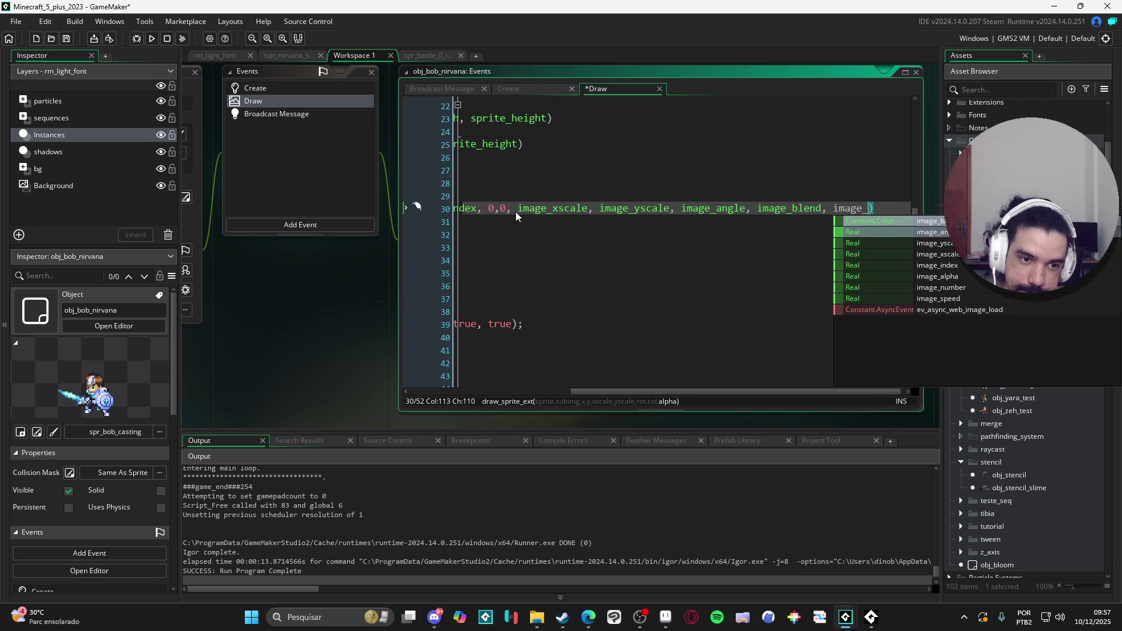
pyautogui.write('alpha')
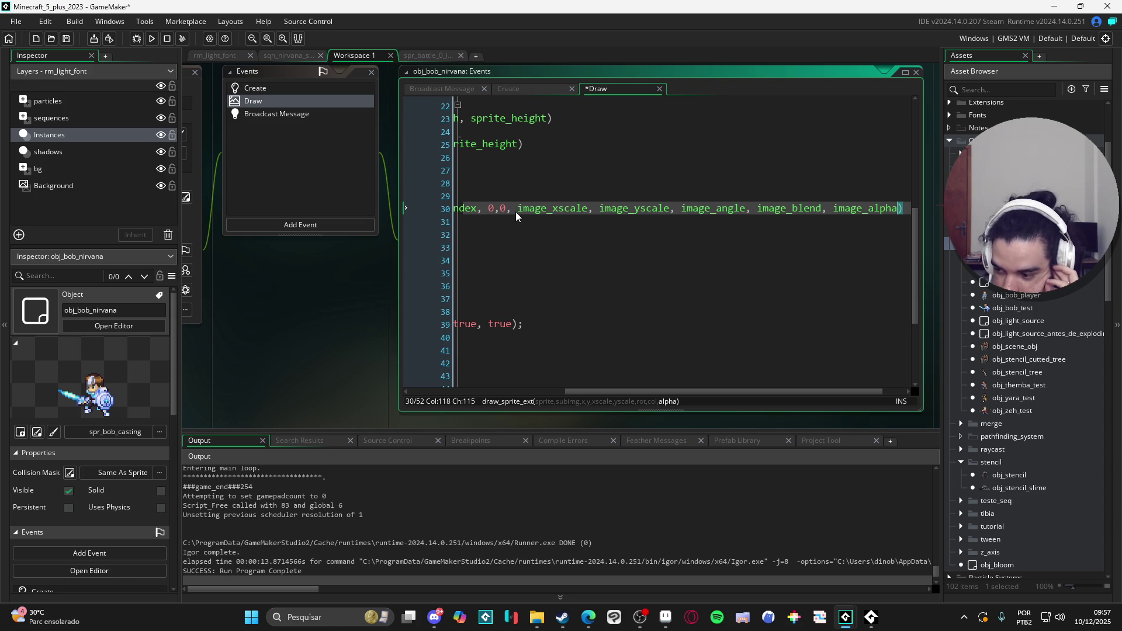
# Review the new draw_sprite_ext line and move to the empty line 34
pyautogui.click(516, 211)
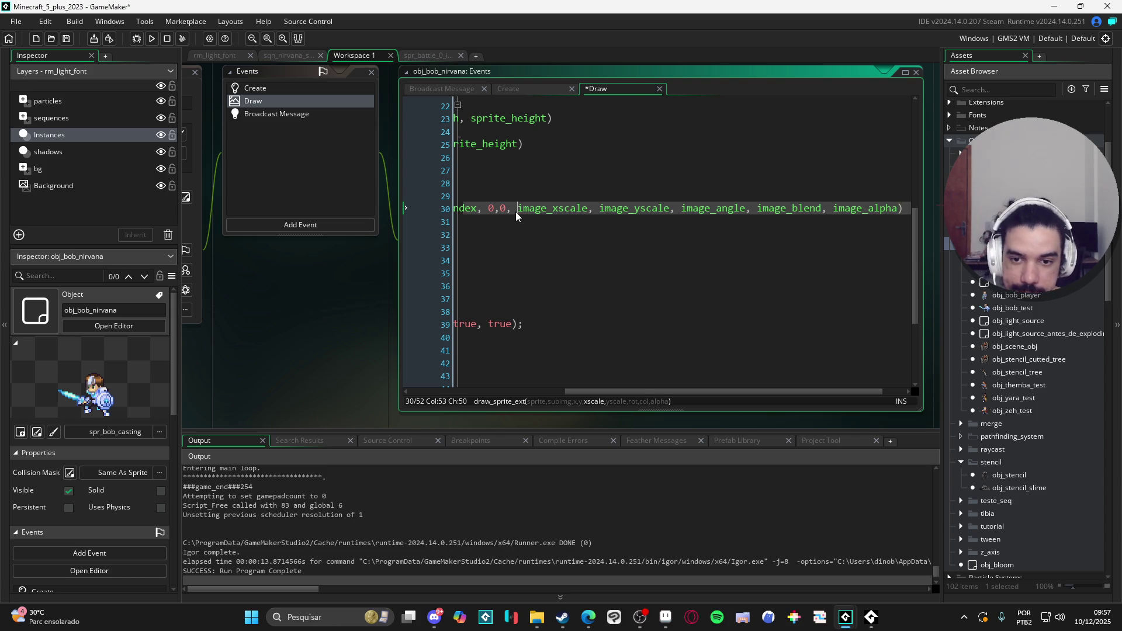
pyautogui.hscroll(-5, 516, 212)
pyautogui.click(593, 220)
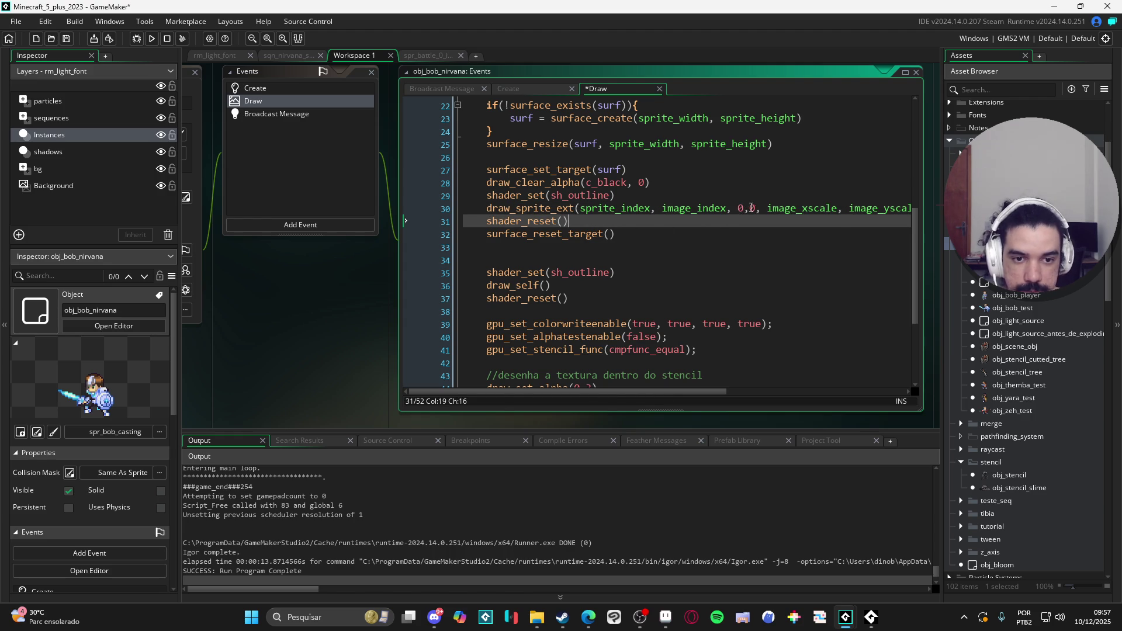
pyautogui.hscroll(2, 755, 219)
pyautogui.hscroll(3, 755, 218)
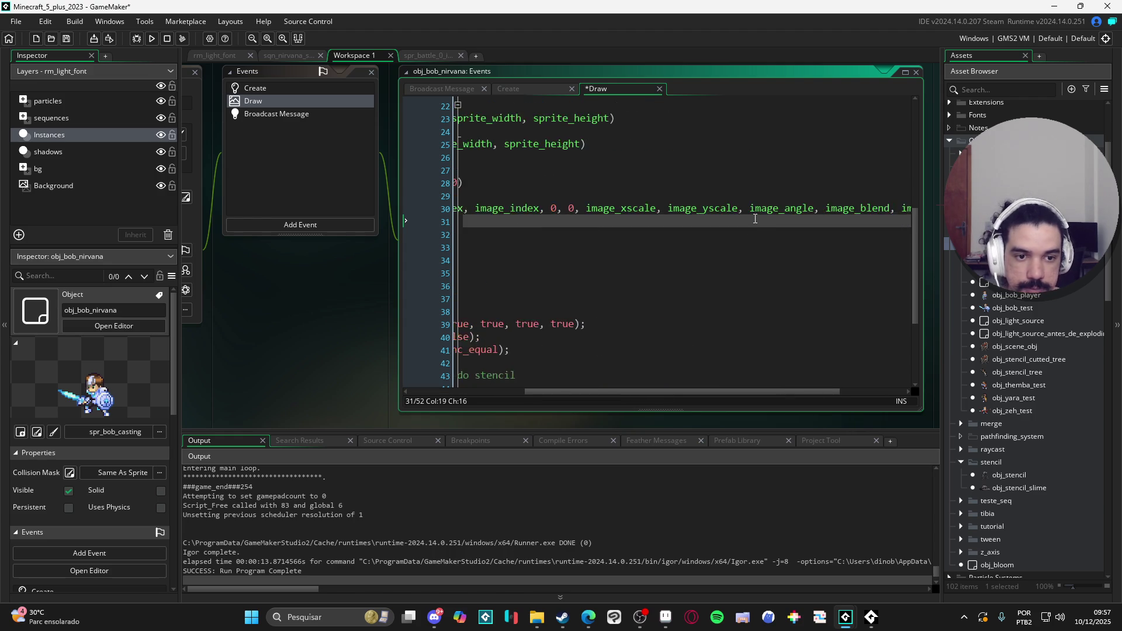
pyautogui.hscroll(-5, 748, 218)
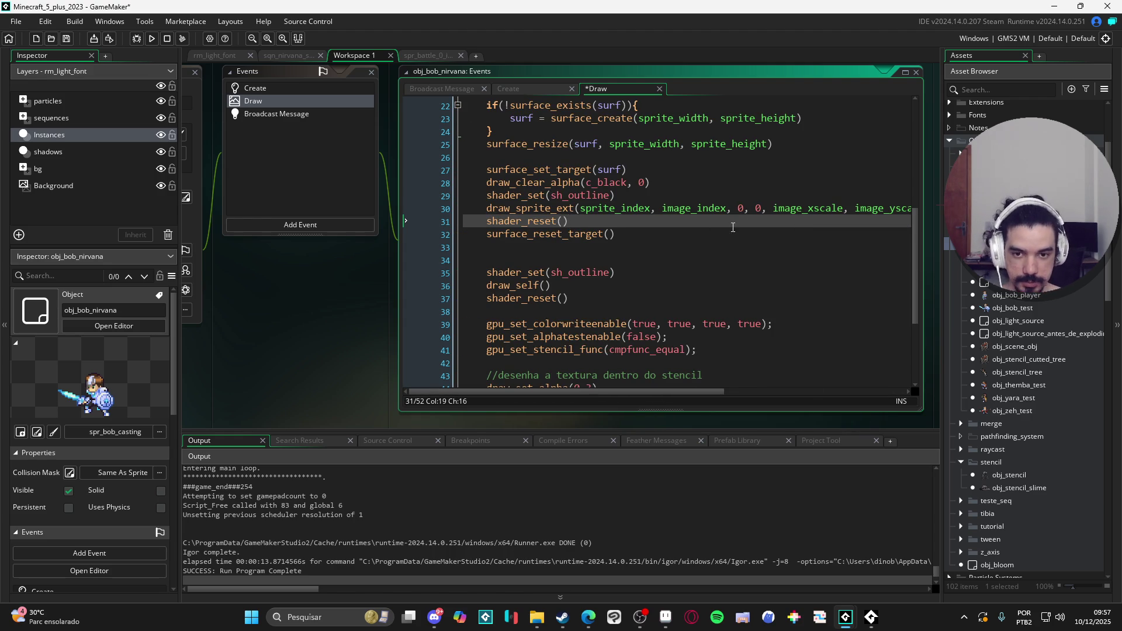
pyautogui.click(576, 257)
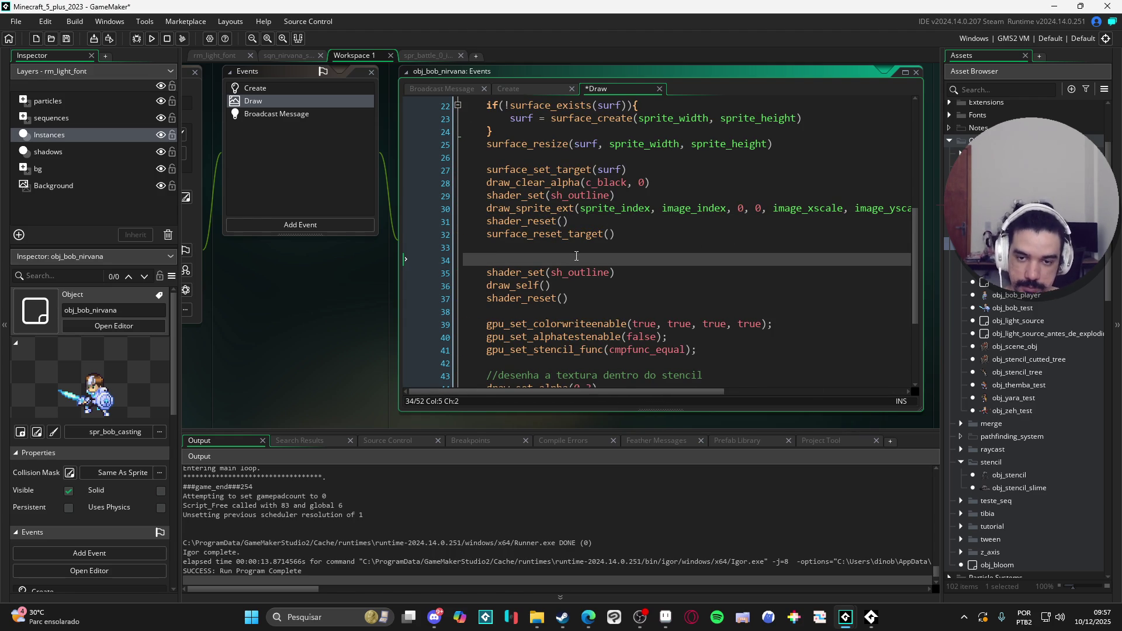
pyautogui.press('BackSpace')
pyautogui.press('BackSpace')
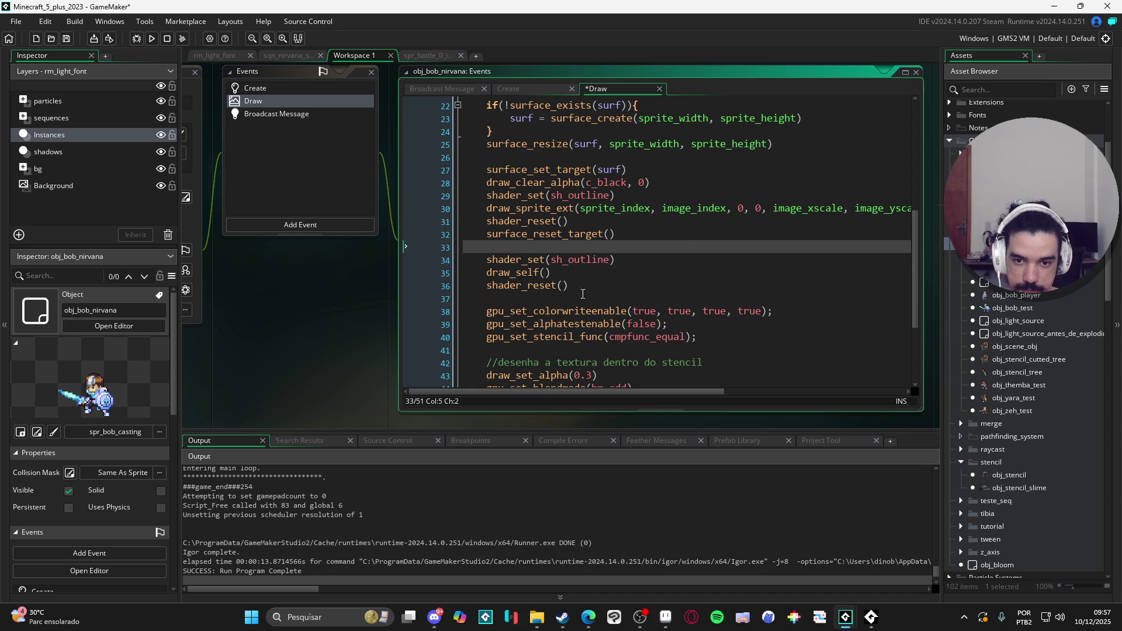
pyautogui.moveTo(590, 290)
pyautogui.mouseDown()
pyautogui.moveTo(524, 270)
pyautogui.moveTo(457, 268)
pyautogui.mouseUp()
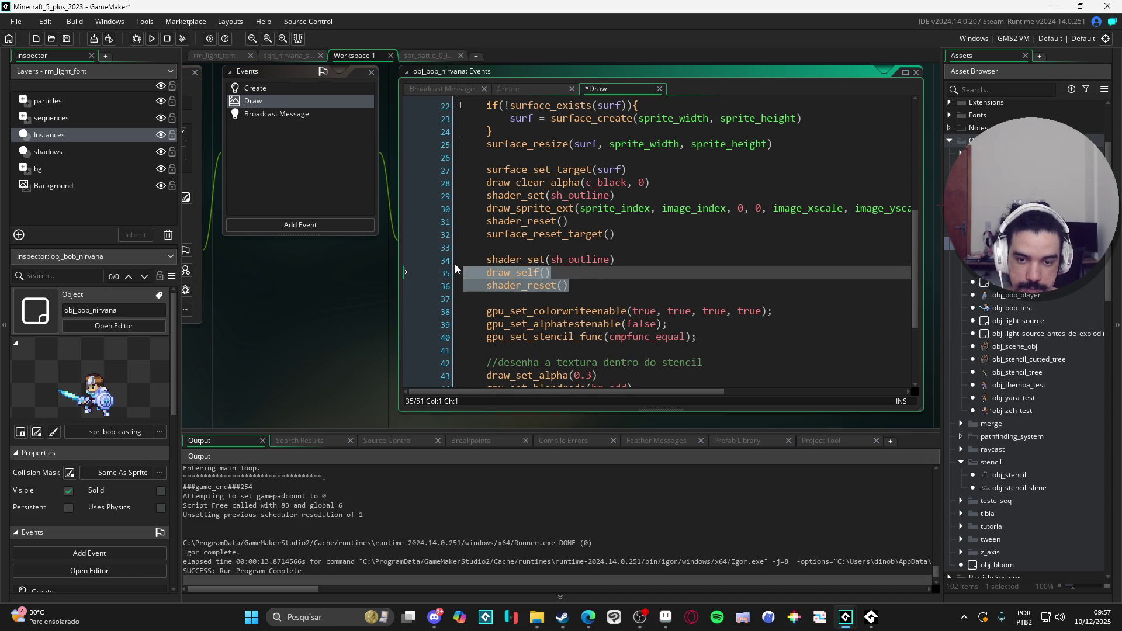
pyautogui.click(582, 249)
pyautogui.moveTo(570, 287); pyautogui.dragTo(438, 258)
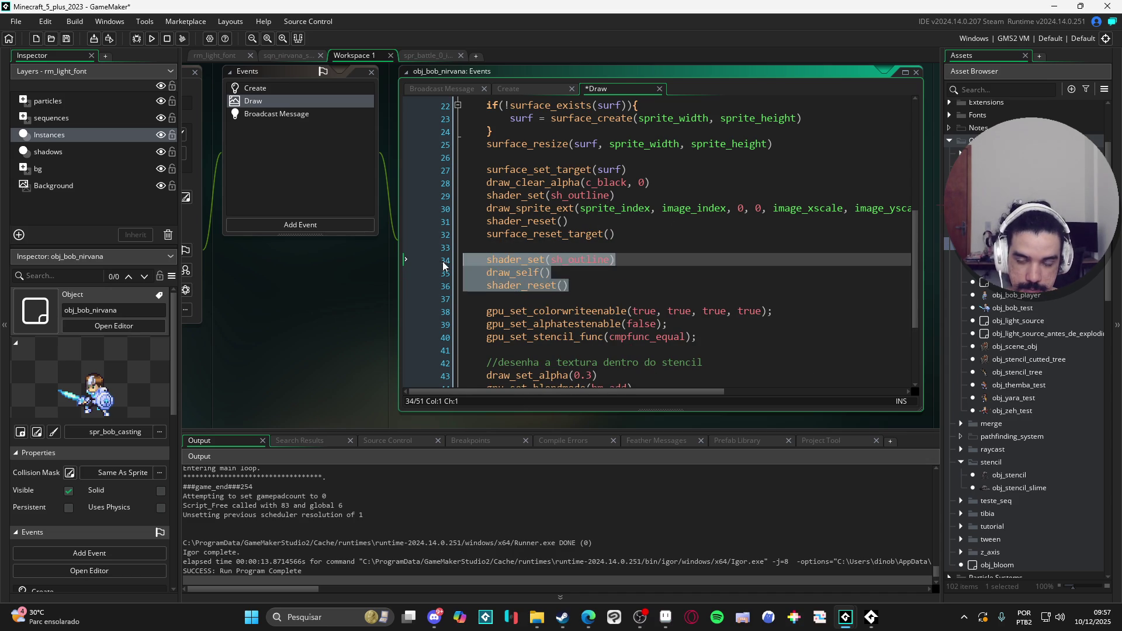
pyautogui.press('BackSpace')
pyautogui.press('BackSpace')
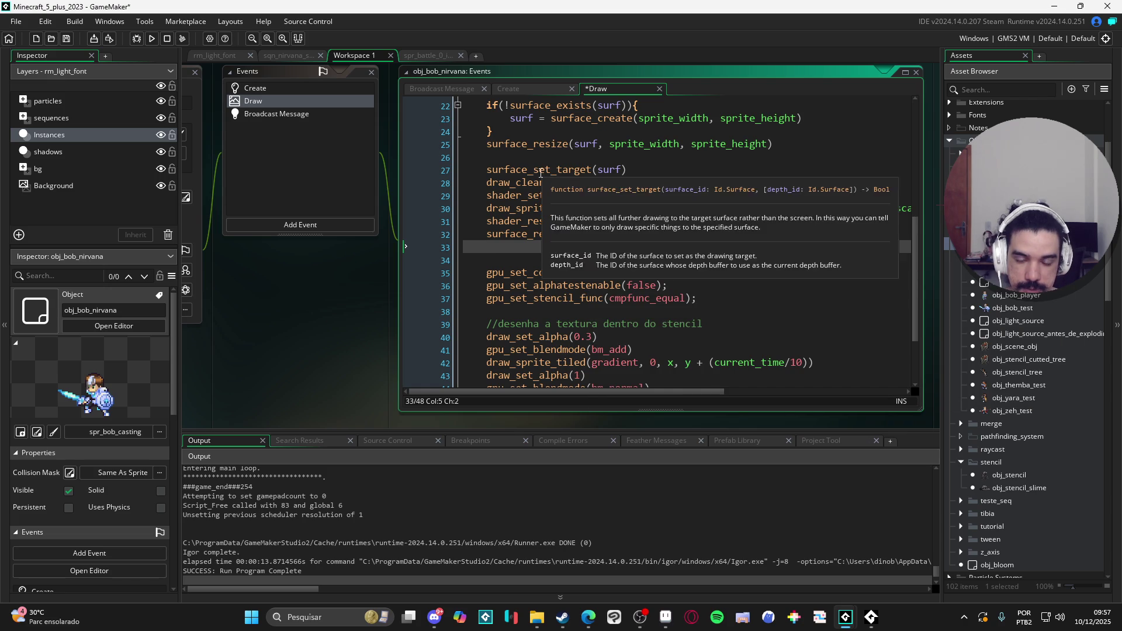
pyautogui.scroll(3, 563, 180)
pyautogui.scroll(-1, 563, 189)
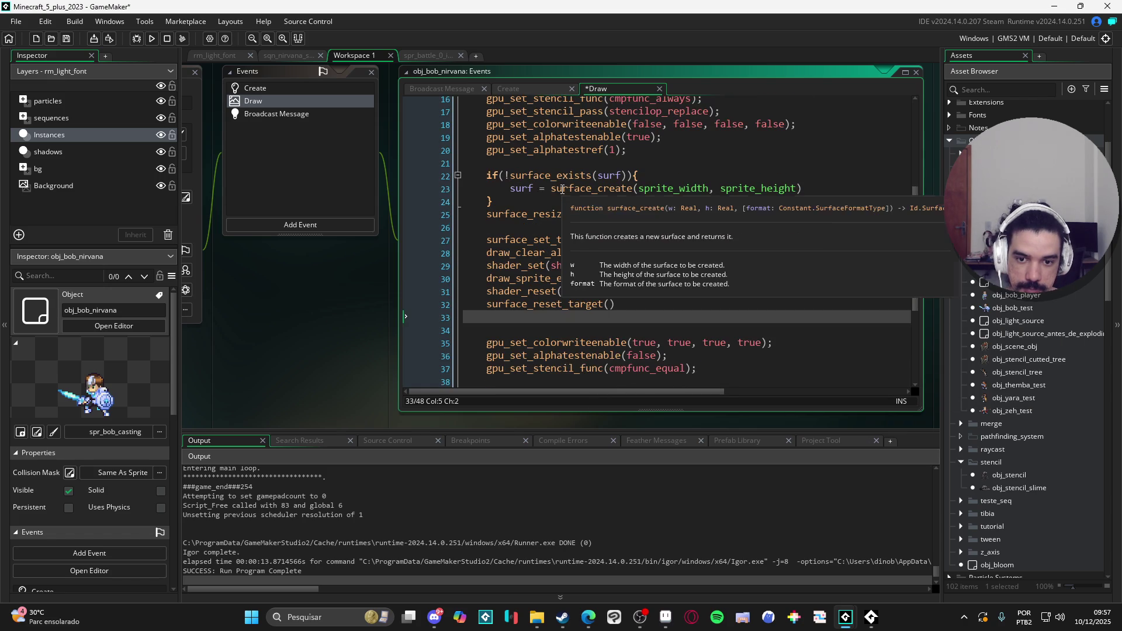
pyautogui.scroll(-1, 721, 240)
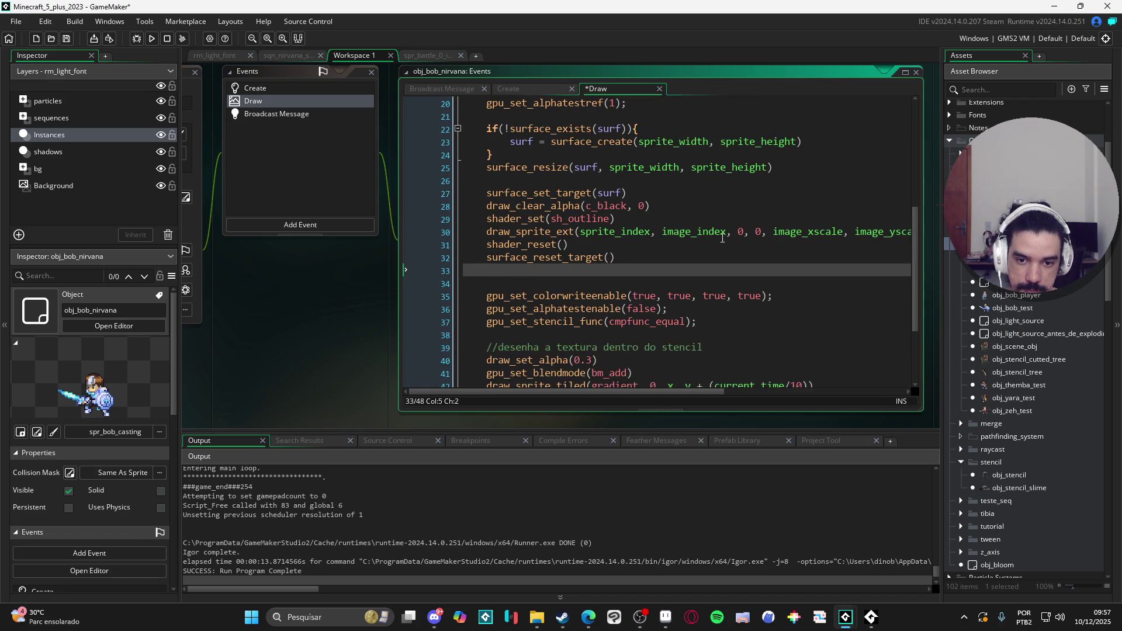
pyautogui.scroll(-1, 723, 237)
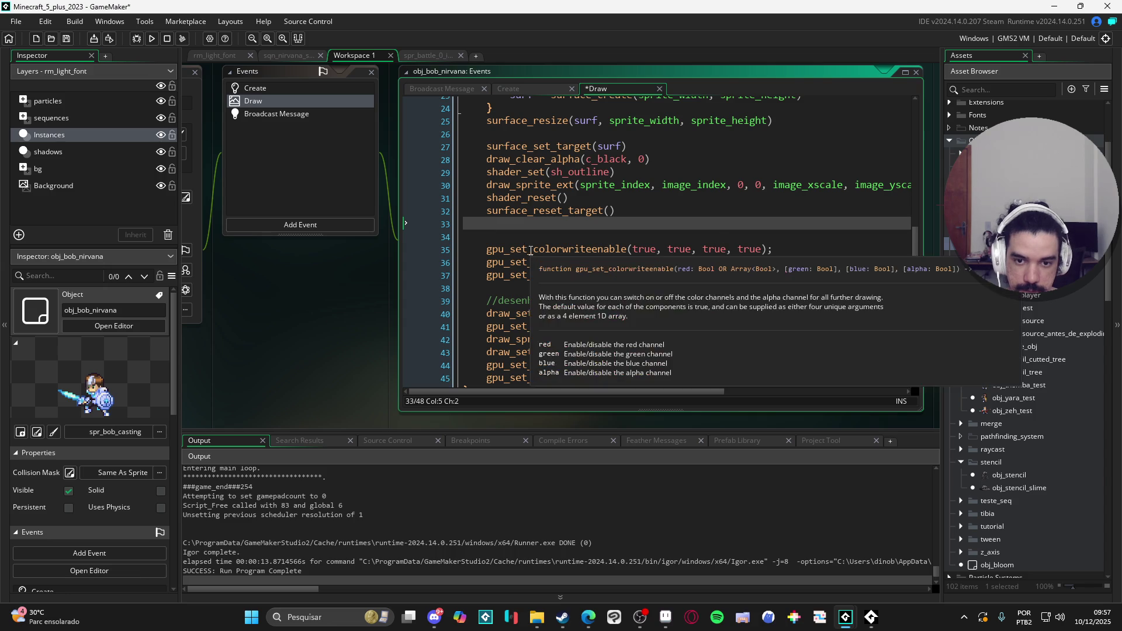
pyautogui.scroll(1, 606, 273)
pyautogui.scroll(3, 606, 273)
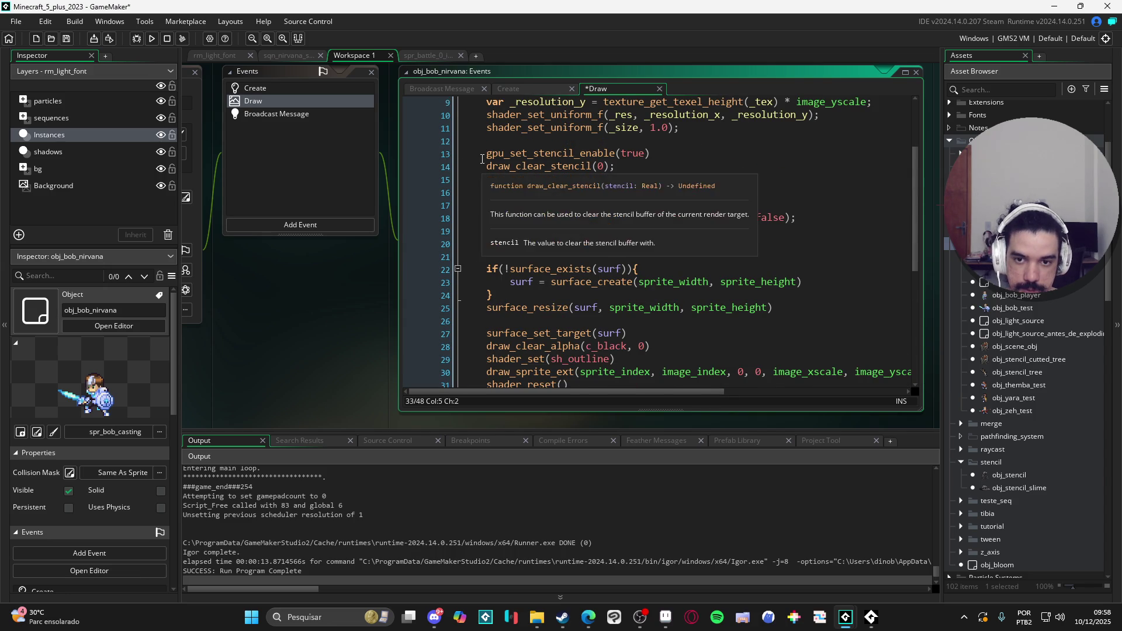
pyautogui.moveTo(484, 155)
pyautogui.mouseDown()
pyautogui.moveTo(672, 256)
pyautogui.moveTo(688, 248)
pyautogui.mouseUp()
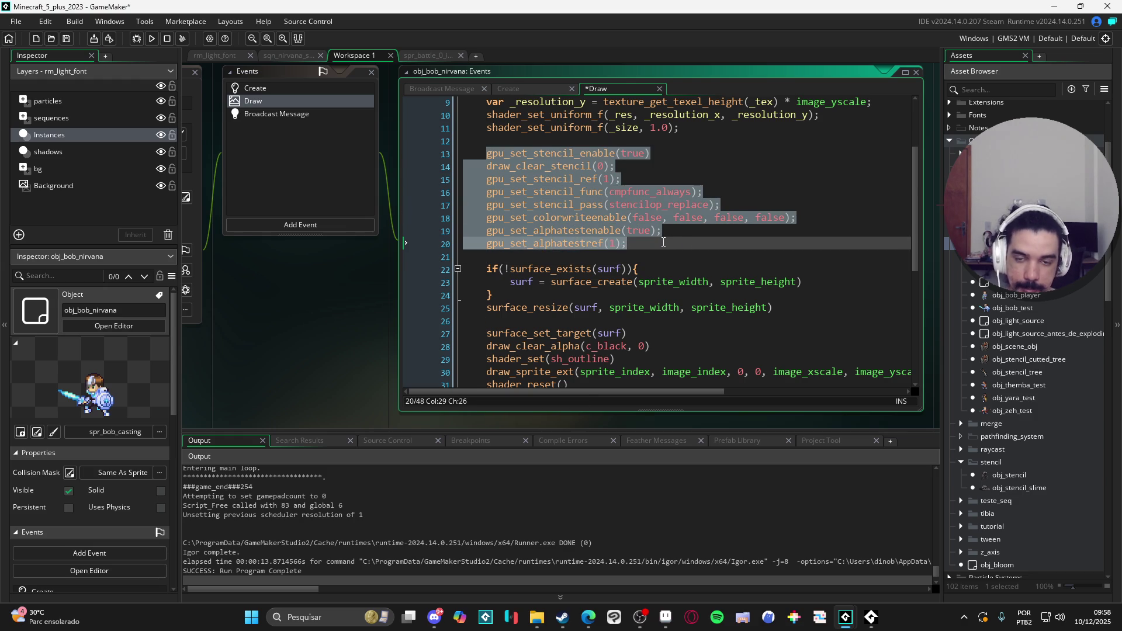
# Cut the stencil setup lines, drop the leftover blank line, and paste them after surface_reset_target()
pyautogui.press('Delete')
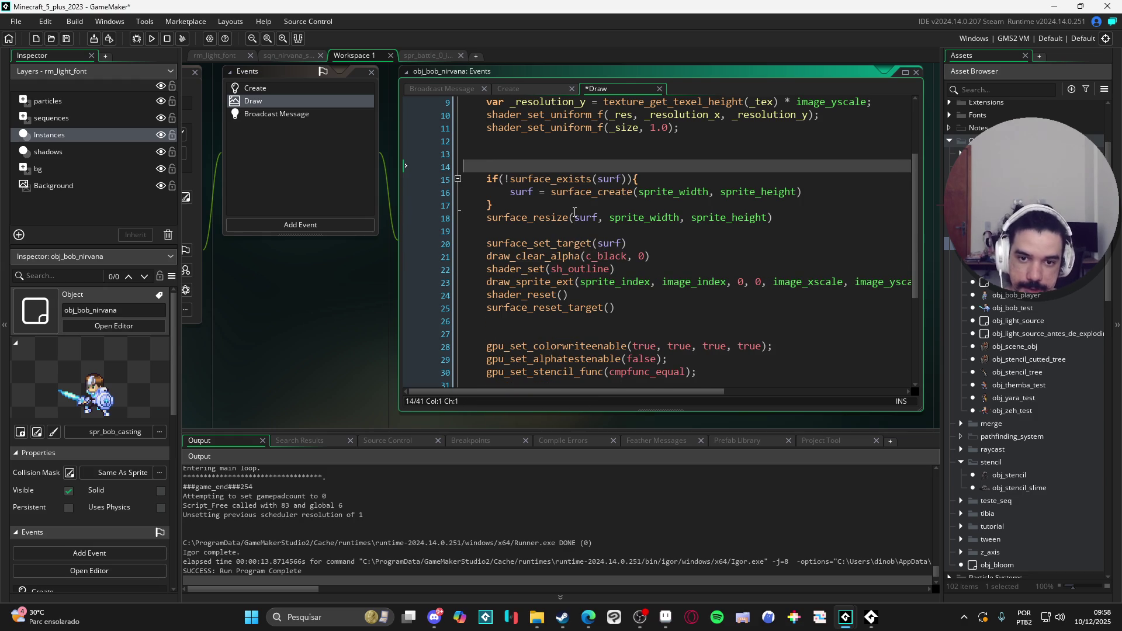
pyautogui.press('Delete')
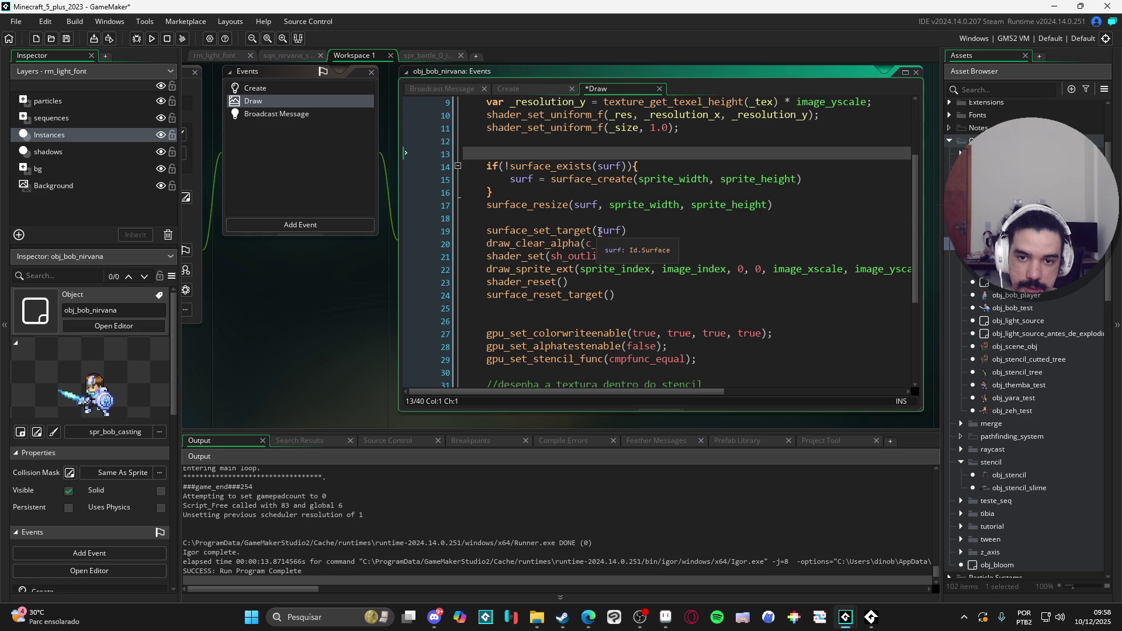
pyautogui.click(587, 309)
pyautogui.hotkey('ctrl', 'v')
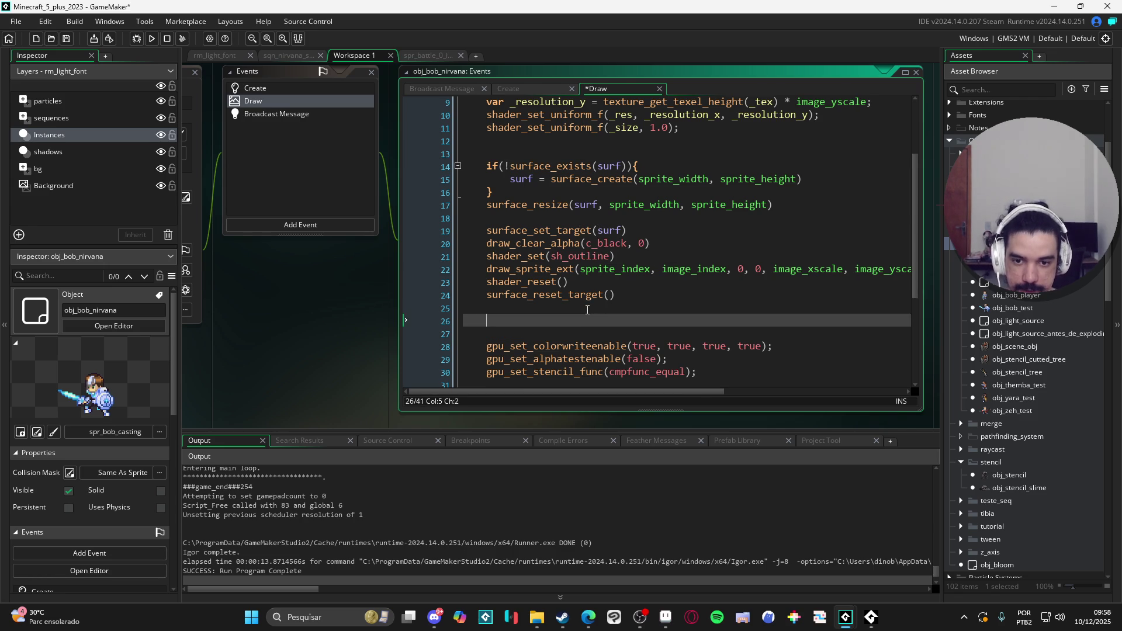
pyautogui.scroll(-2, 606, 298)
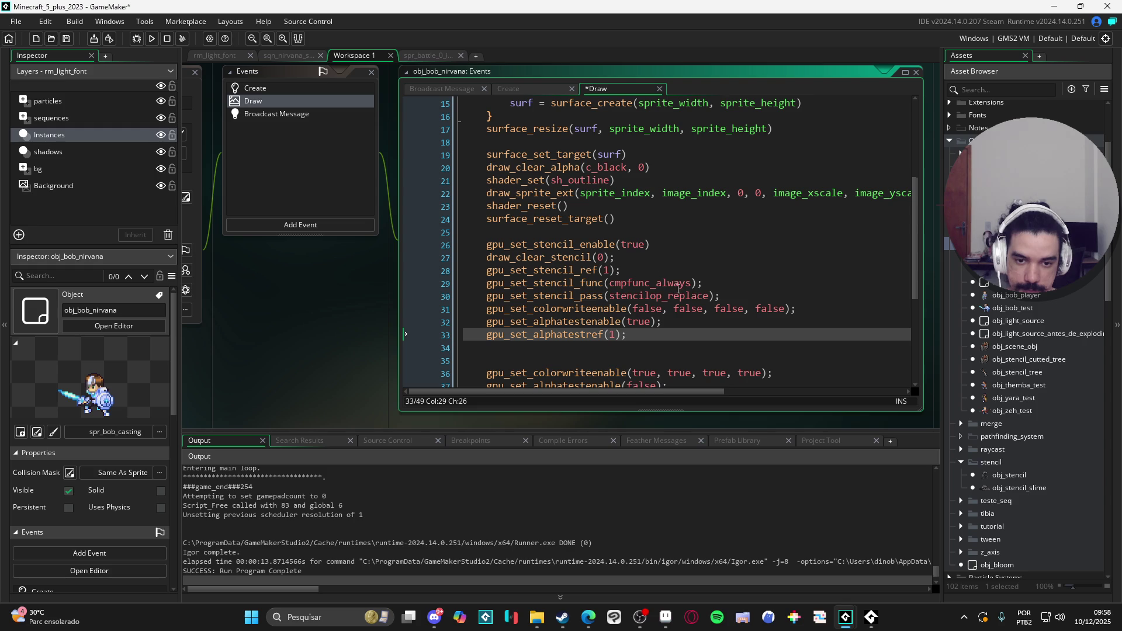
pyautogui.scroll(-1, 798, 301)
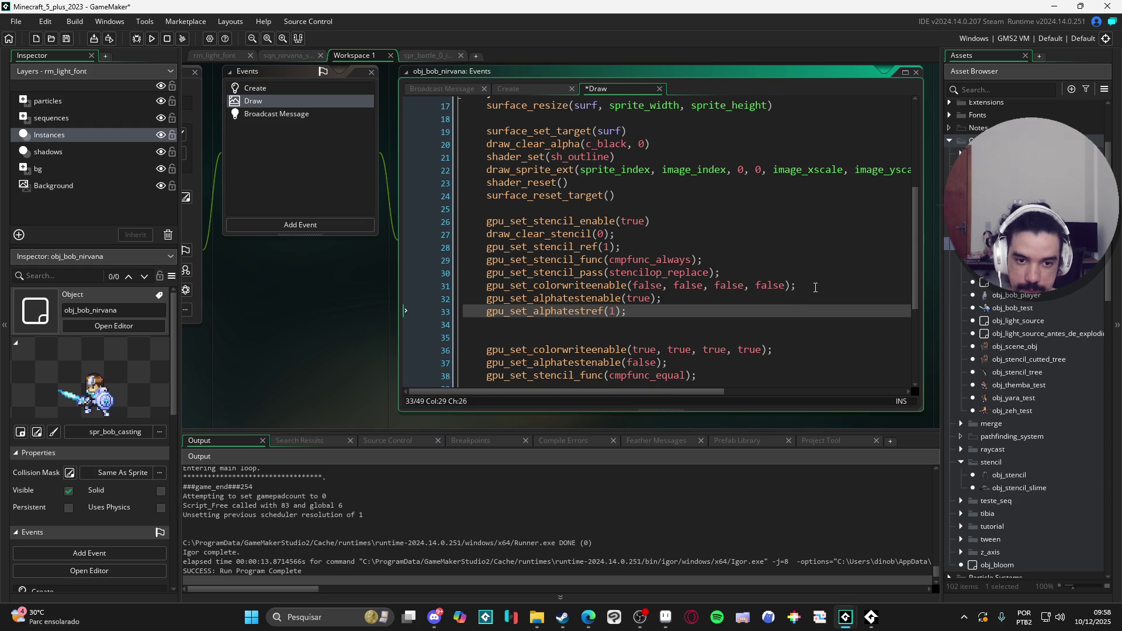
pyautogui.scroll(-1, 817, 287)
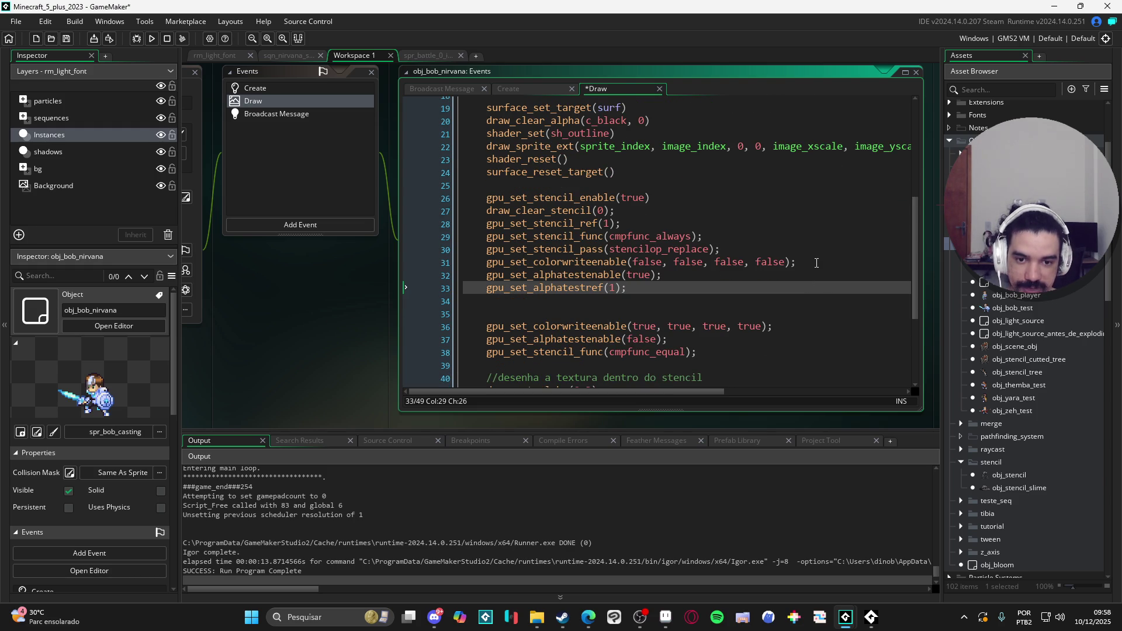
pyautogui.click(817, 263)
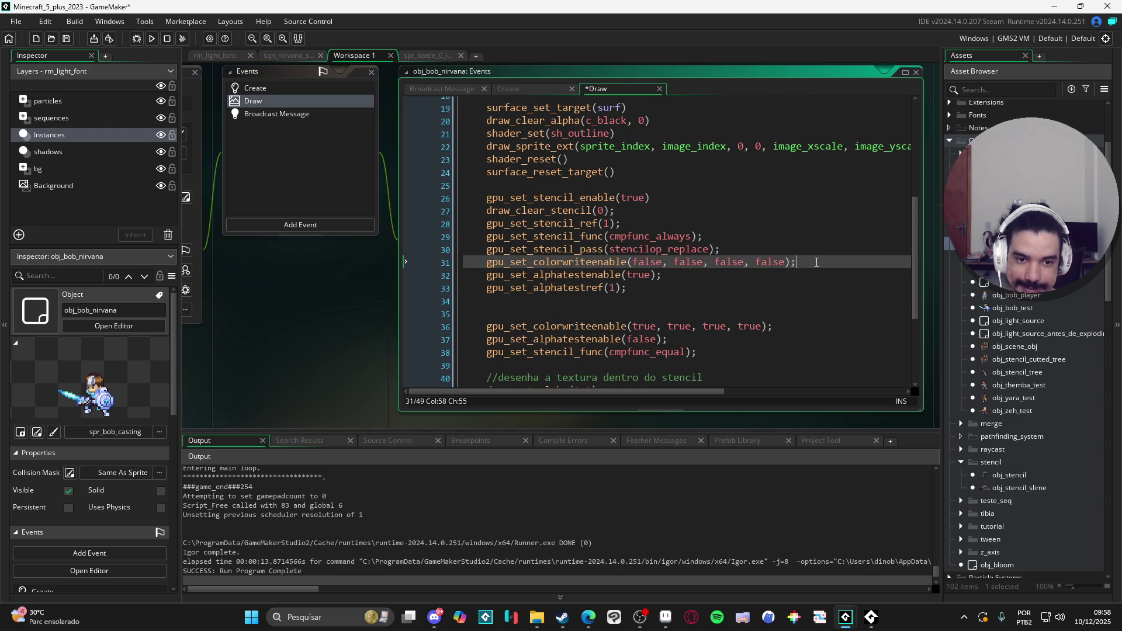
# Add draw_surface(surf, x, y) on a new line after the stencil setup
pyautogui.click(643, 298)
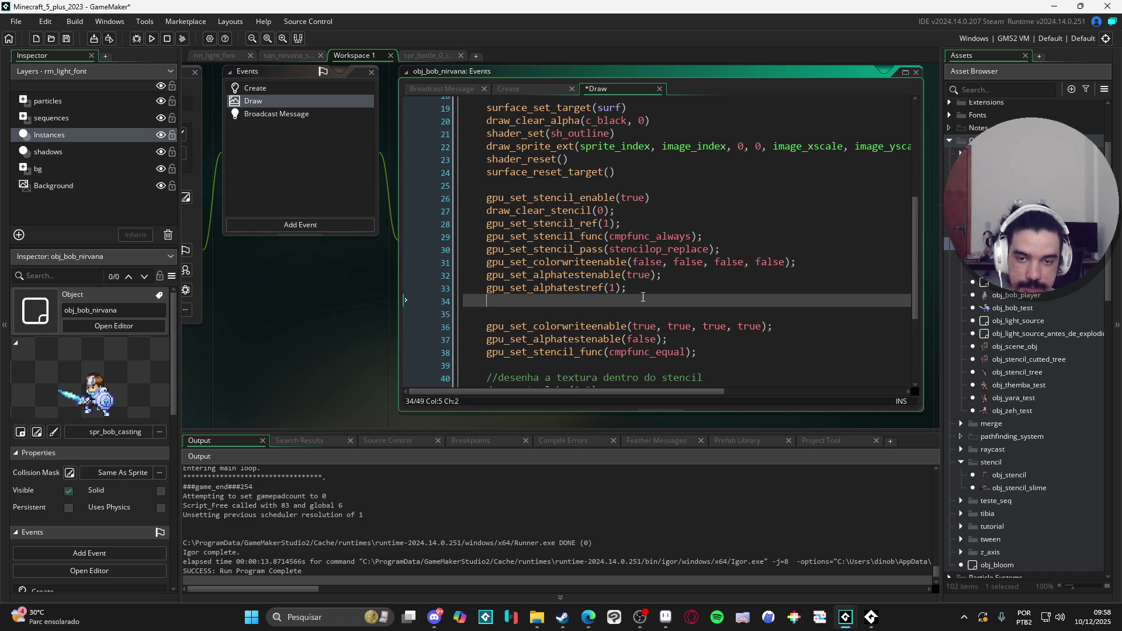
pyautogui.press('Return')
pyautogui.write('draw_su')
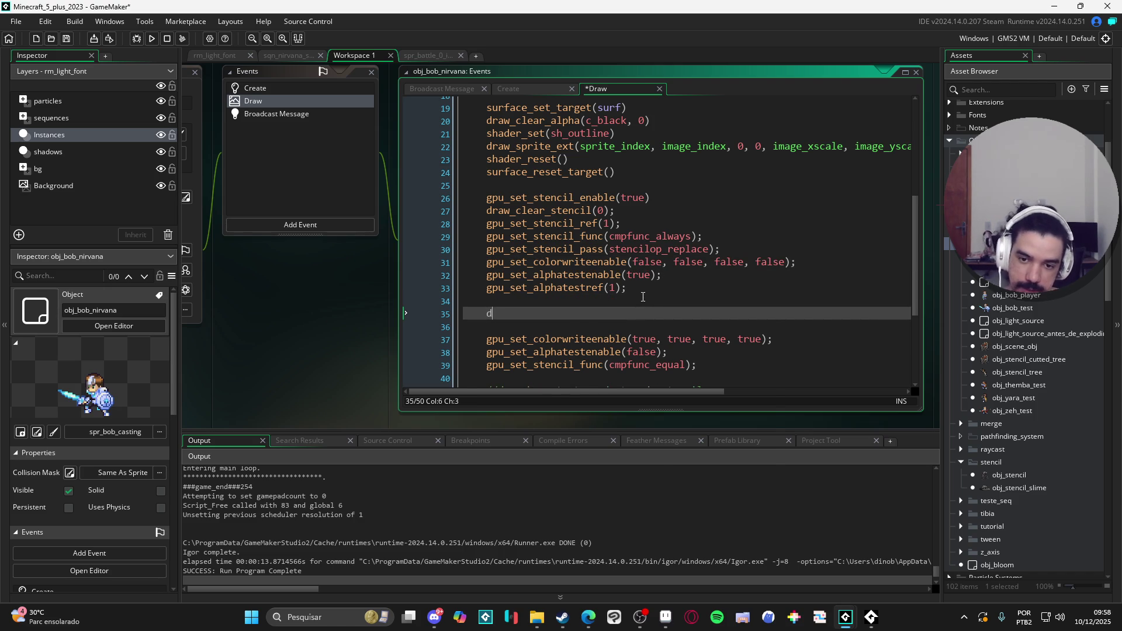
pyautogui.press('Return')
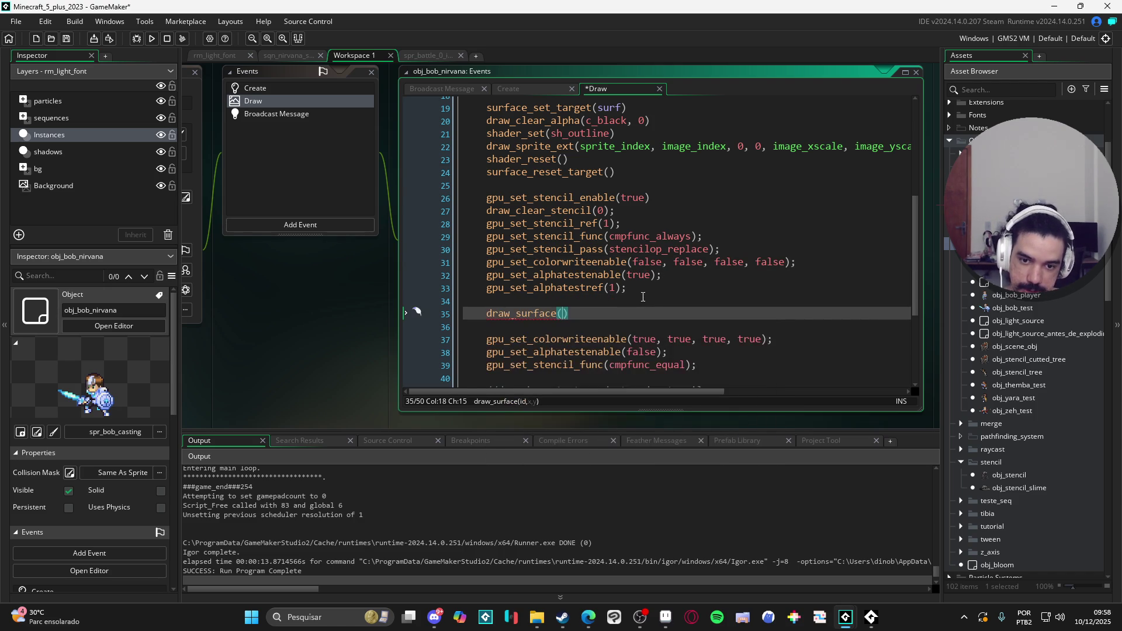
pyautogui.write('surf,')
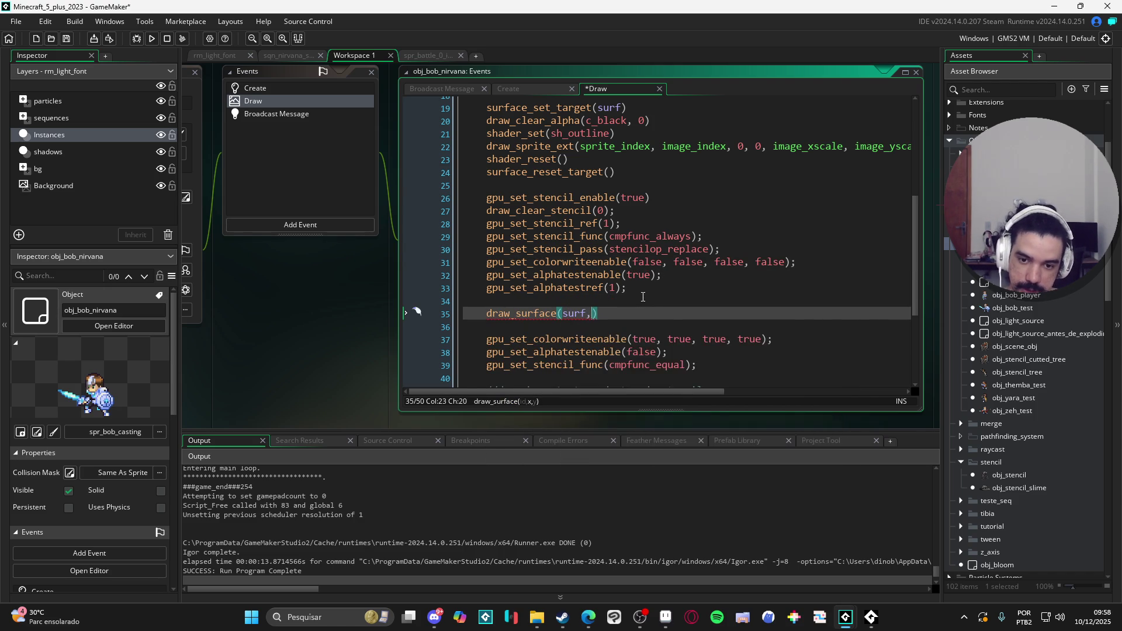
pyautogui.write(' x, ')
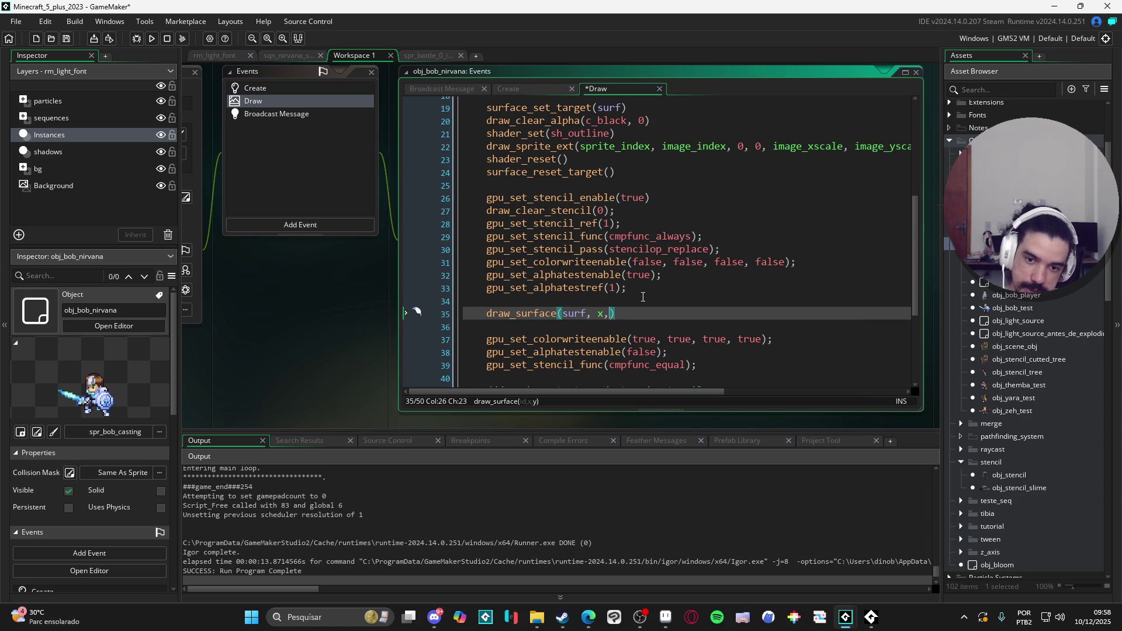
pyautogui.write('y)')
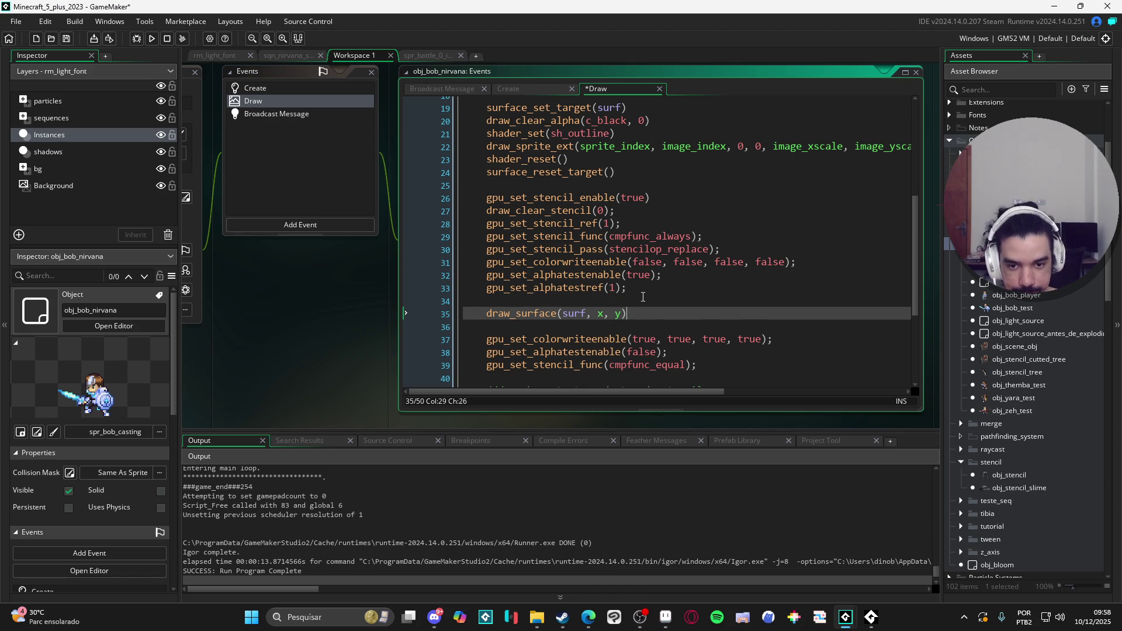
pyautogui.scroll(-1, 643, 297)
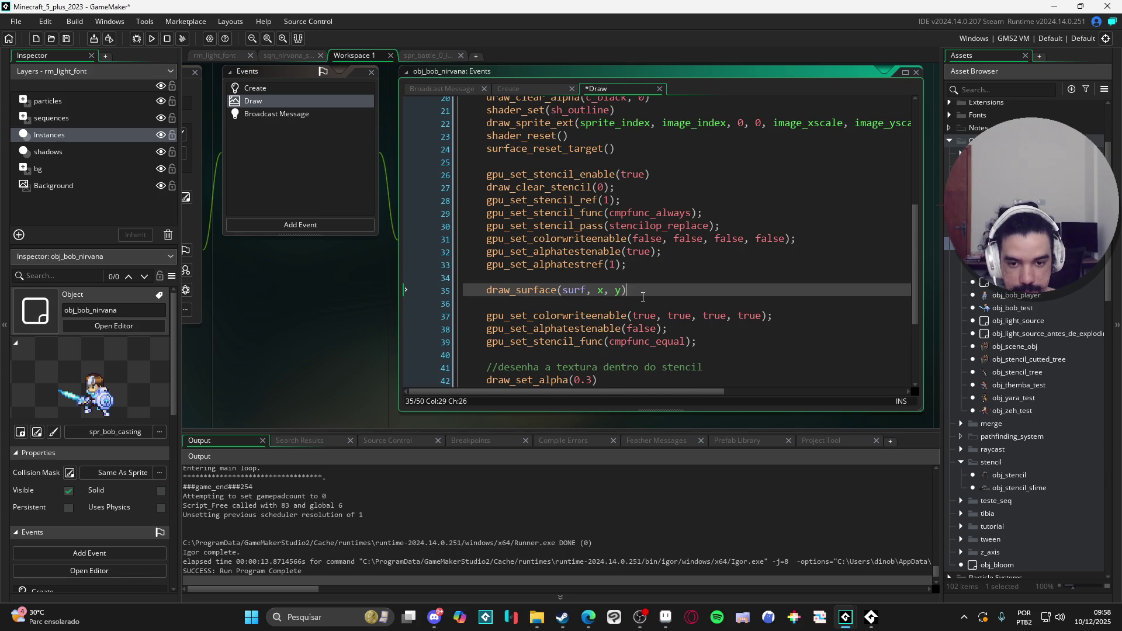
pyautogui.scroll(-3, 643, 297)
pyautogui.scroll(6, 643, 297)
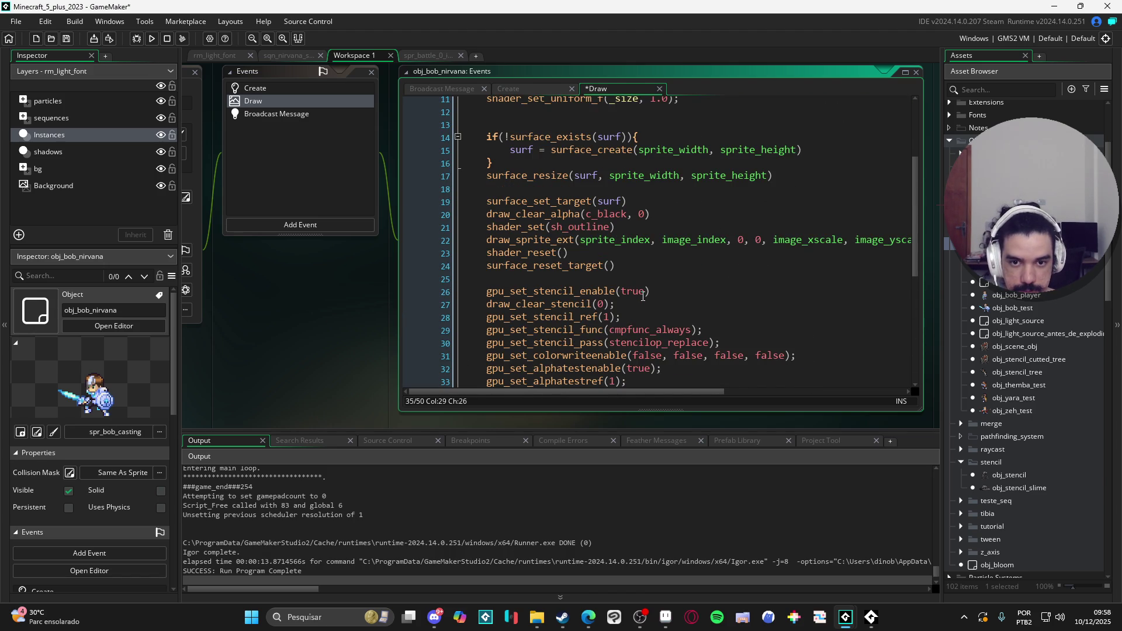
pyautogui.scroll(2, 643, 297)
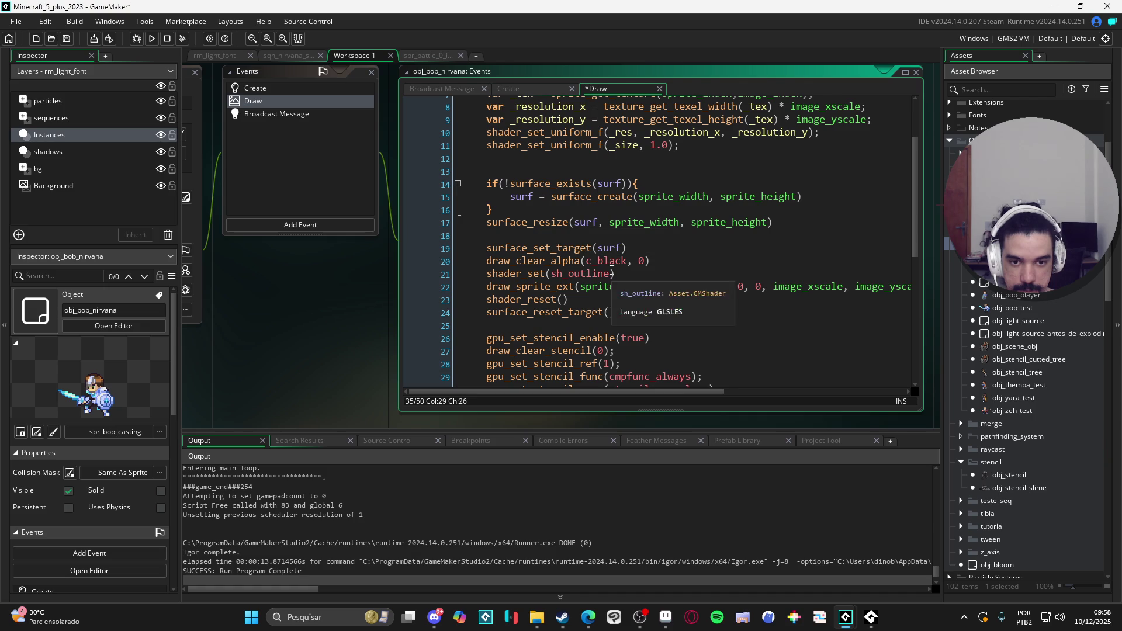
pyautogui.scroll(-3, 613, 271)
pyautogui.scroll(-6, 615, 271)
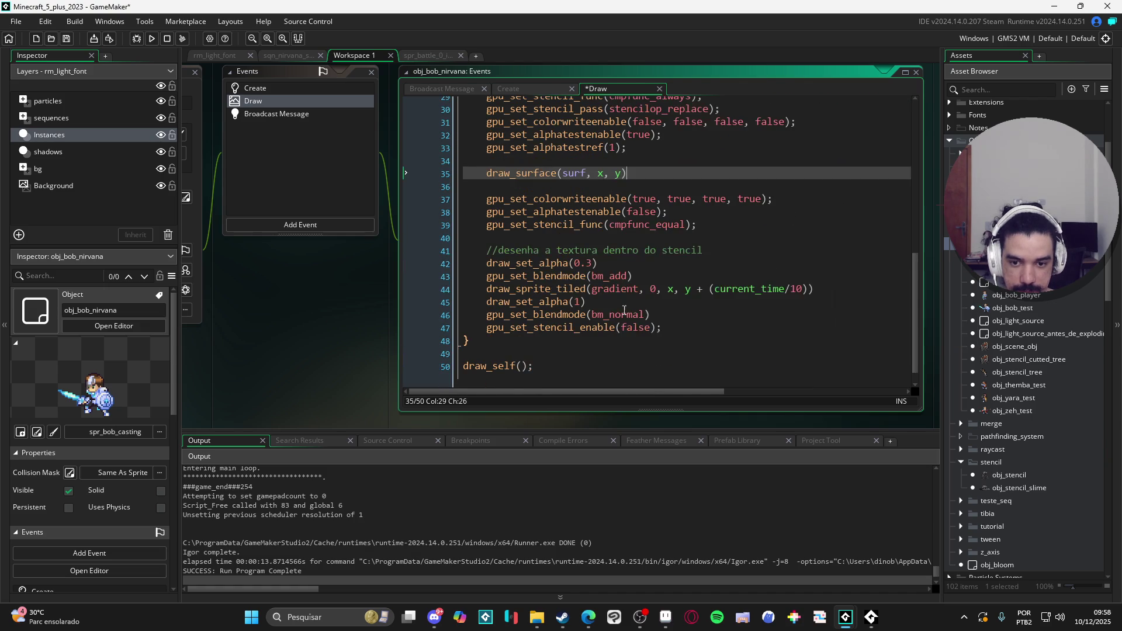
pyautogui.scroll(1, 628, 315)
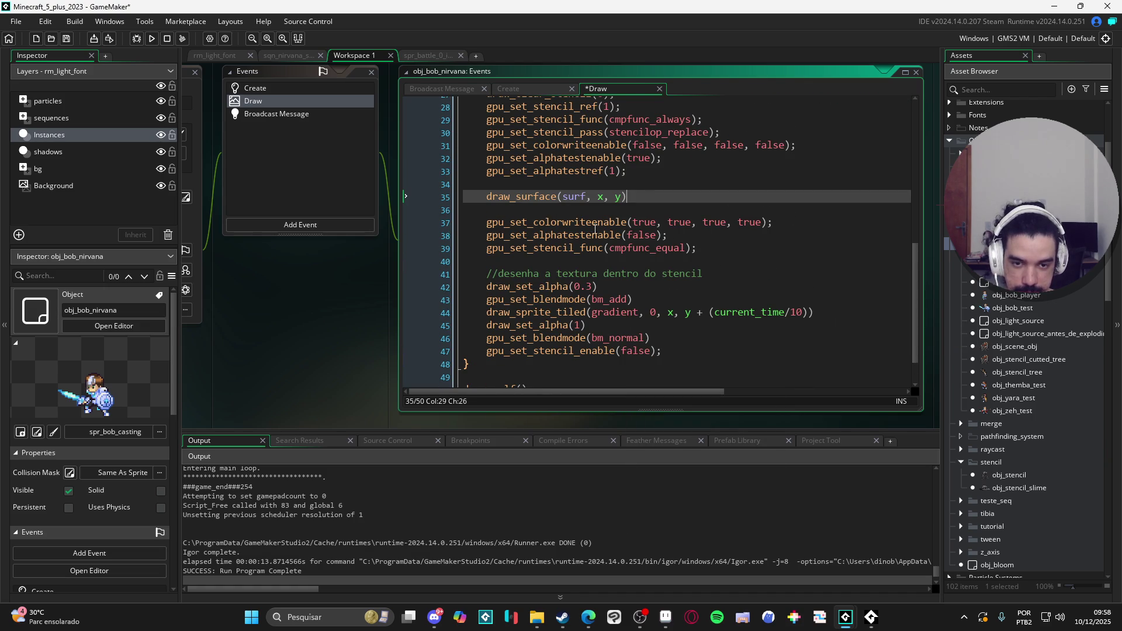
# Save and run the game, turn the character up, then close the game window
pyautogui.click(668, 312)
pyautogui.press('F5')
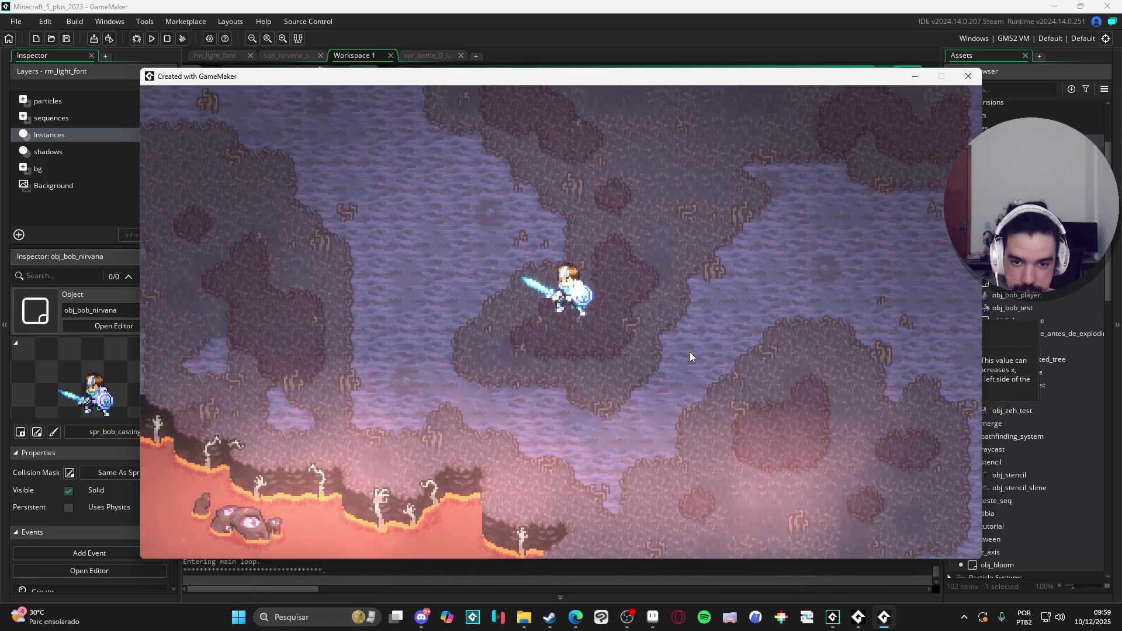
pyautogui.press('Up')
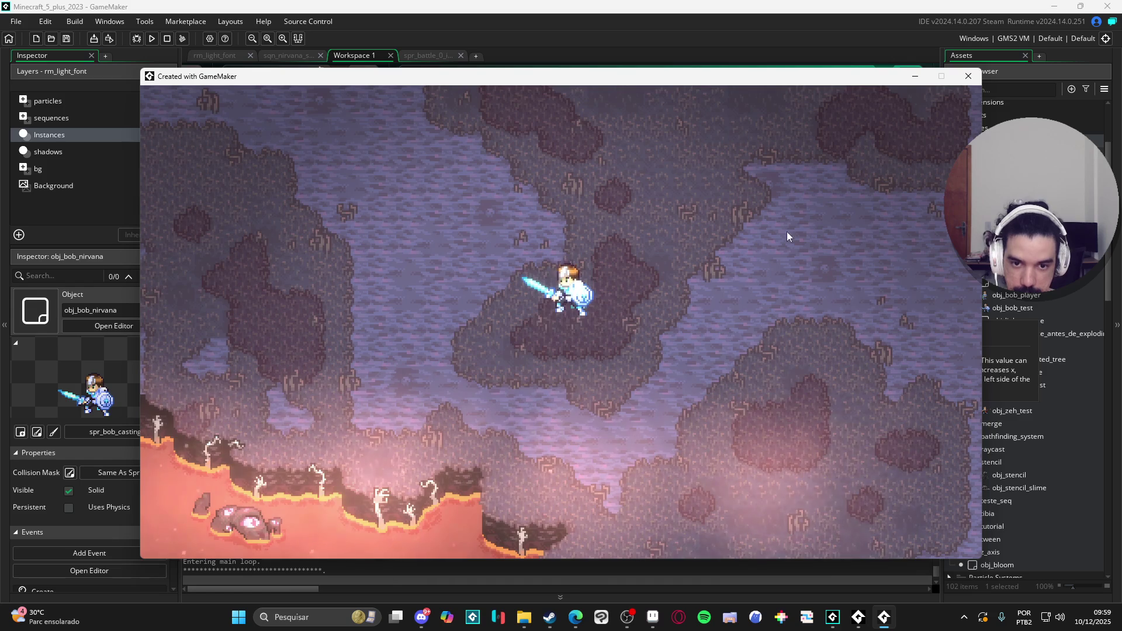
pyautogui.click(968, 77)
pyautogui.click(514, 236)
# Comment out draw_sprite_ext, add draw_rectangle(0,0, sprite_width, sprite_height, false) above it, and test-run
pyautogui.scroll(6, 692, 276)
pyautogui.scroll(2, 692, 276)
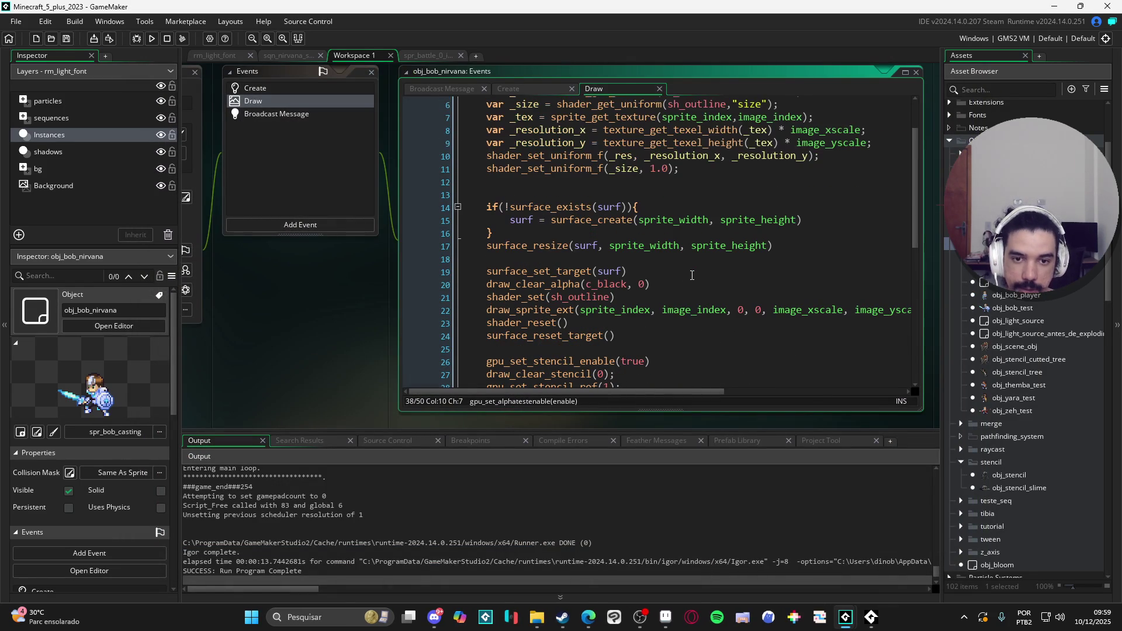
pyautogui.scroll(-3, 692, 276)
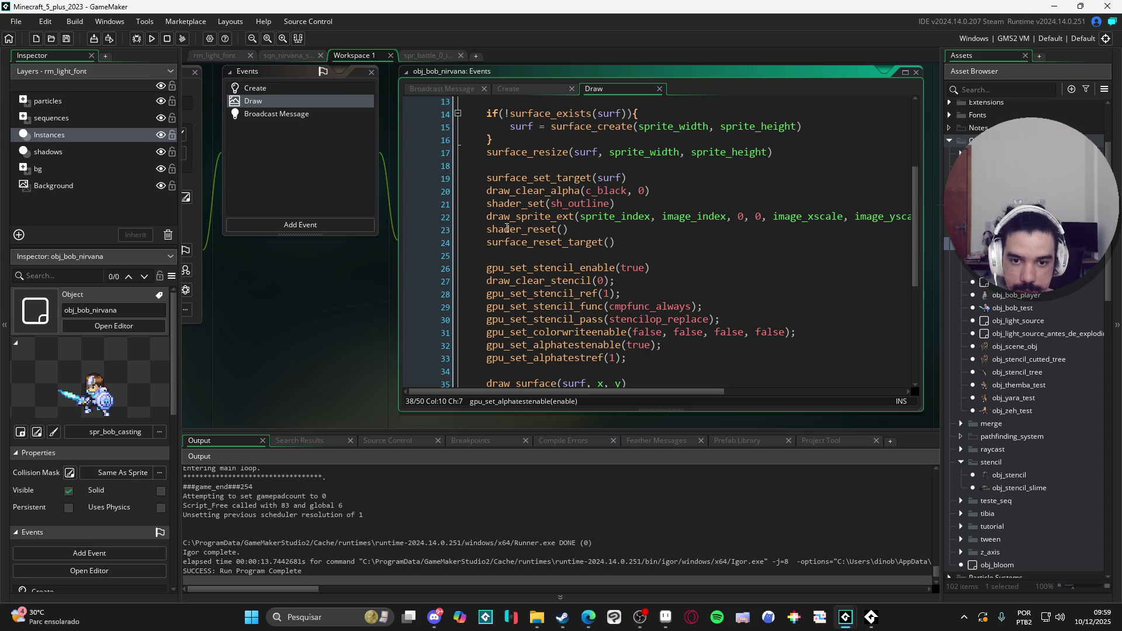
pyautogui.click(483, 221)
pyautogui.write('//')
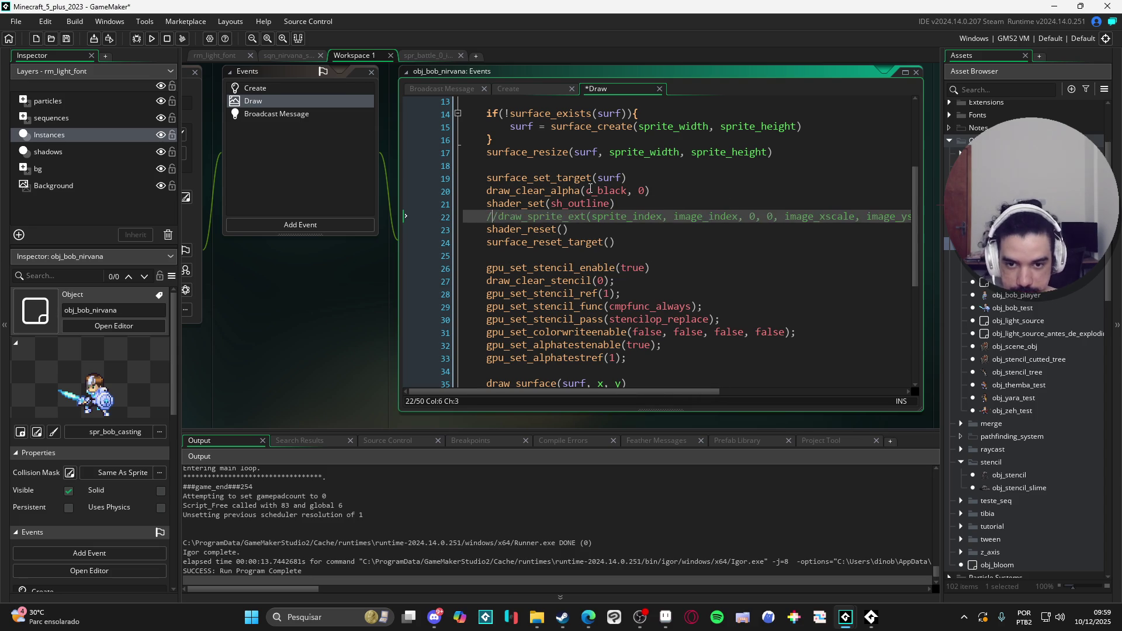
pyautogui.press('Return')
pyautogui.press('Up')
pyautogui.write('draw')
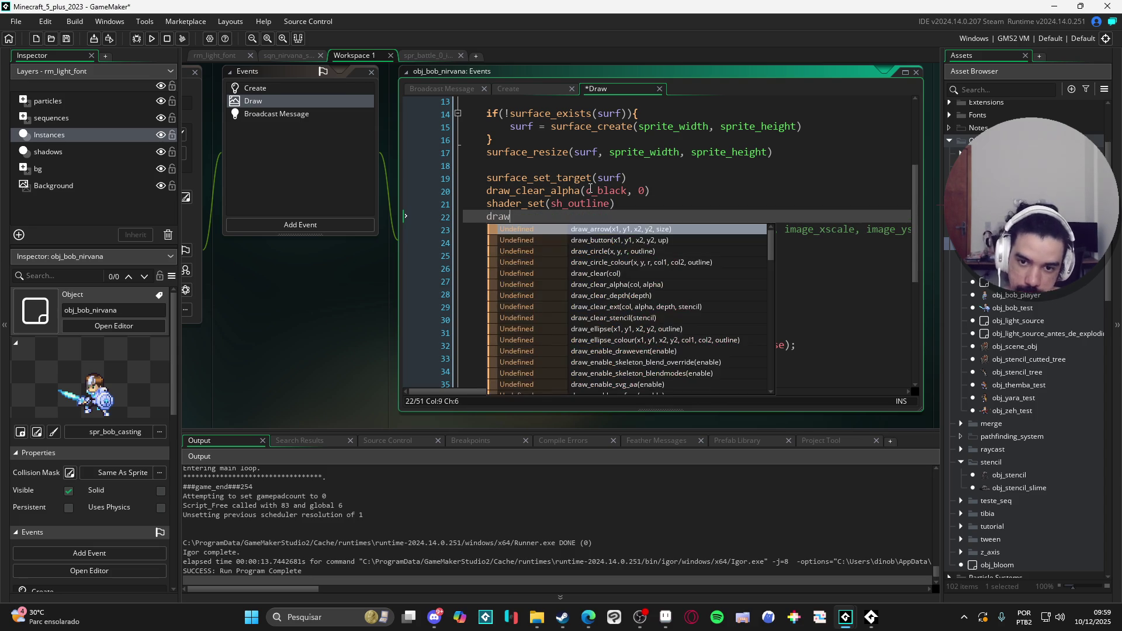
pyautogui.write('_rect')
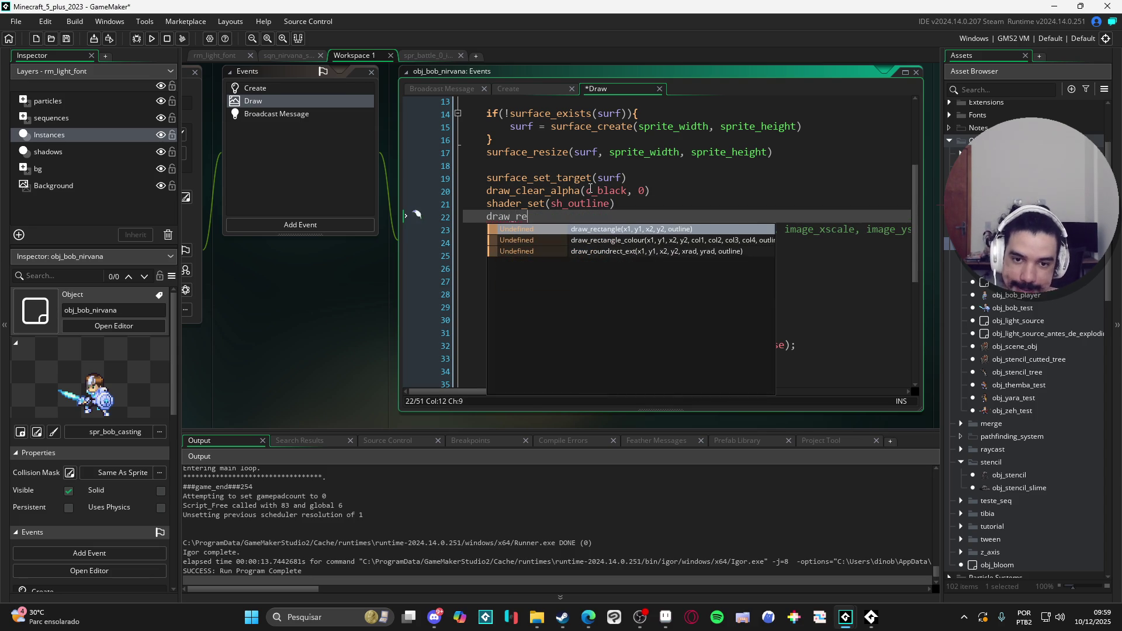
pyautogui.press('Return')
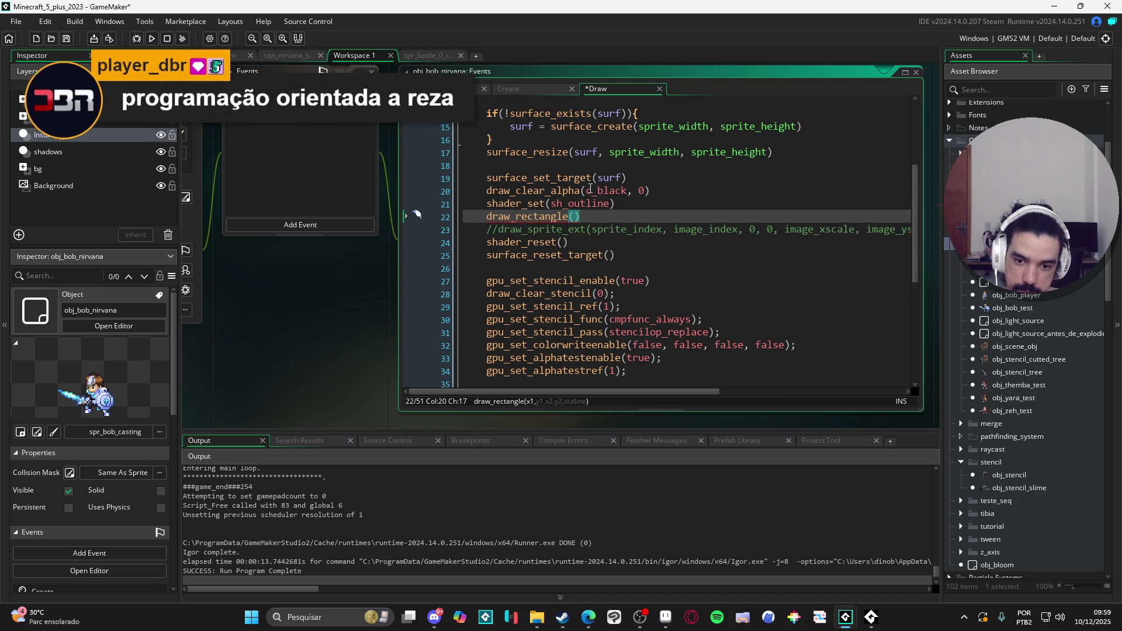
pyautogui.write(',0, sprite_')
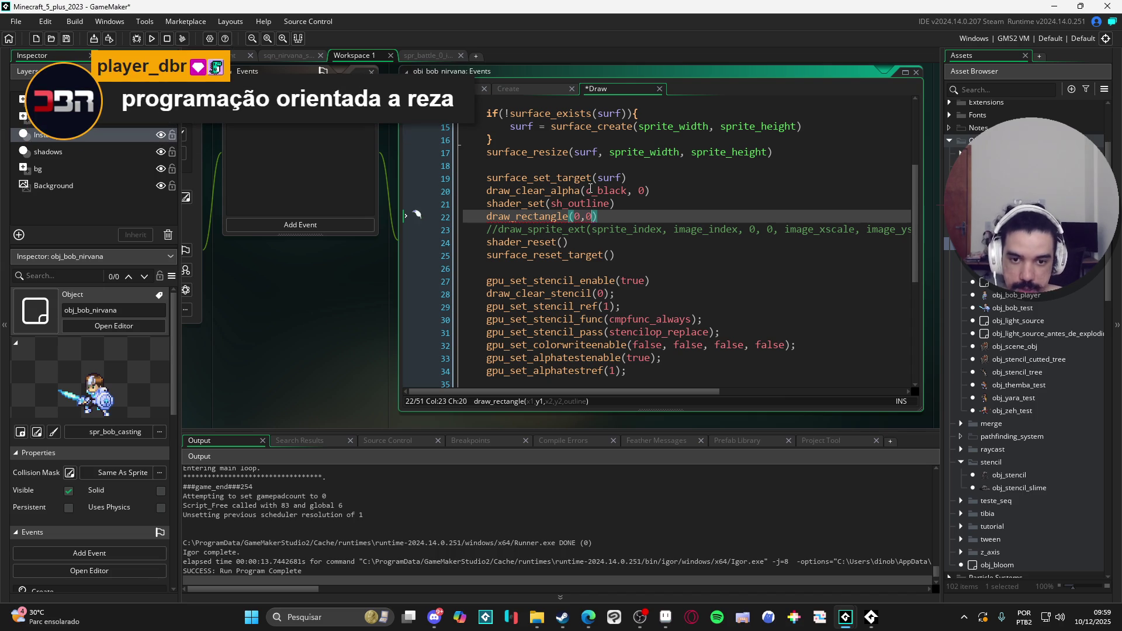
pyautogui.write('width, sprite_height')
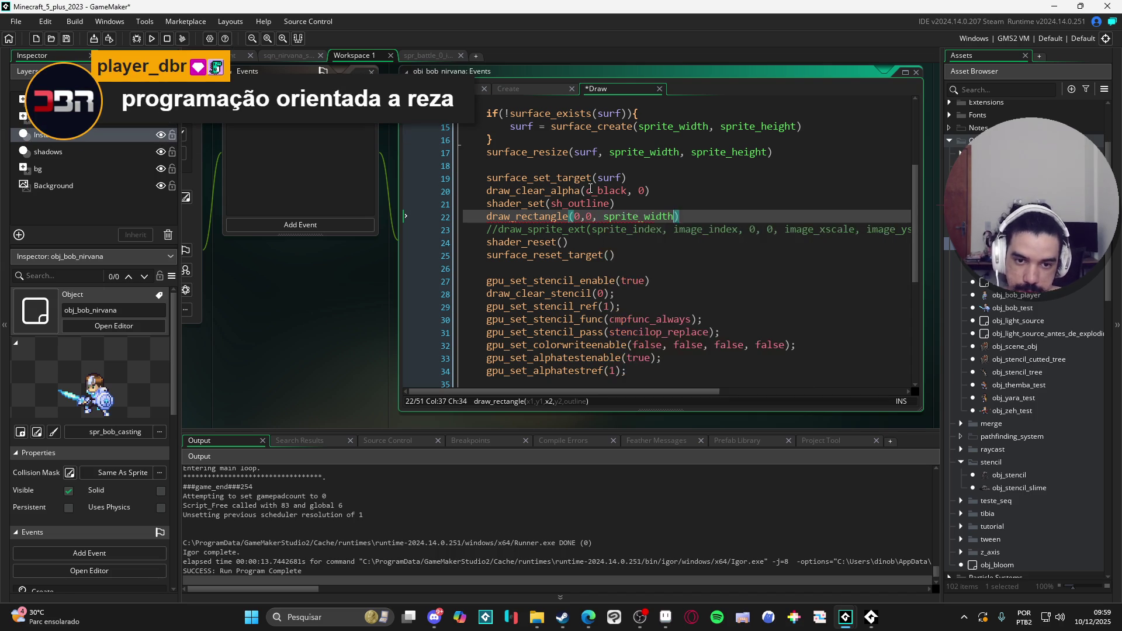
pyautogui.write(', false)')
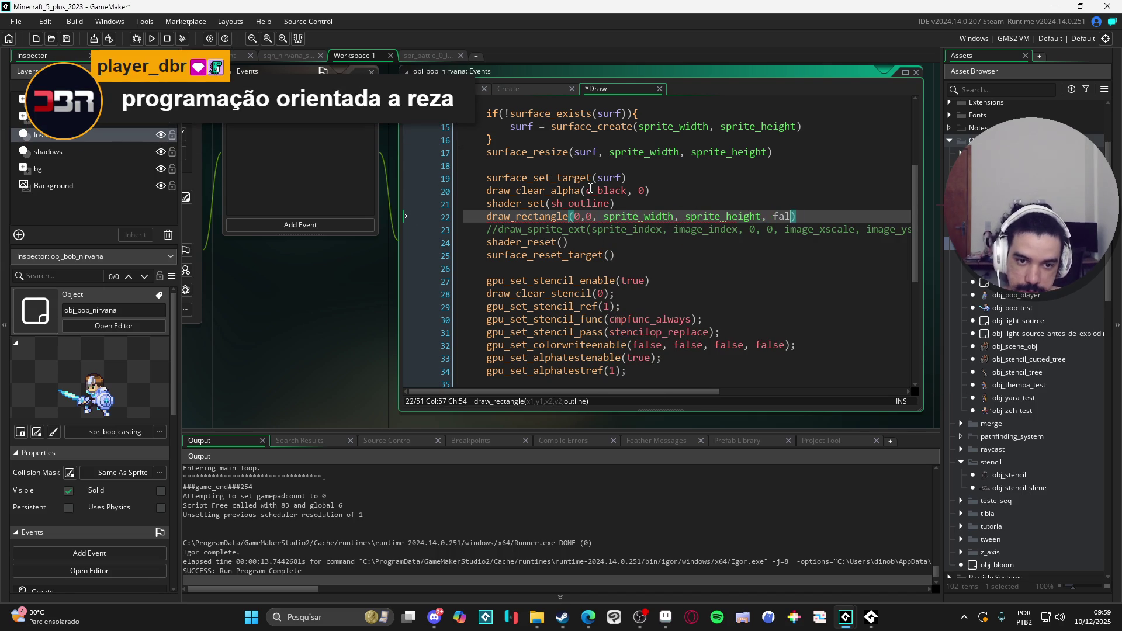
pyautogui.press('F5')
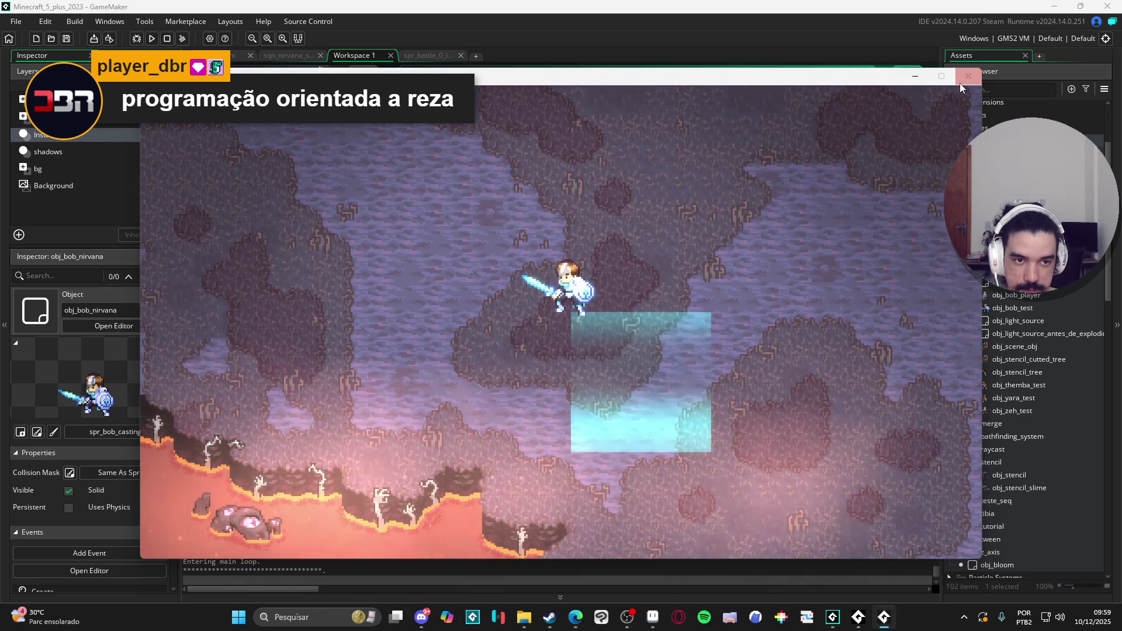
pyautogui.click(968, 76)
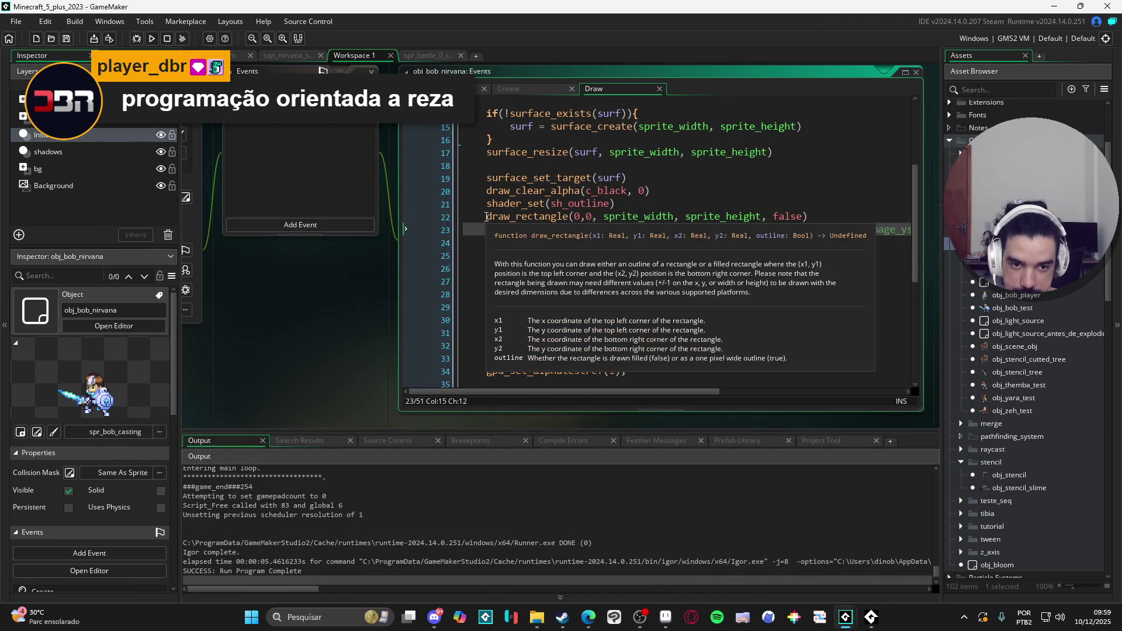
# Change draw_rectangle's starting corner to -sprite_xoffset, -sprite_yoffset
pyautogui.click(487, 217)
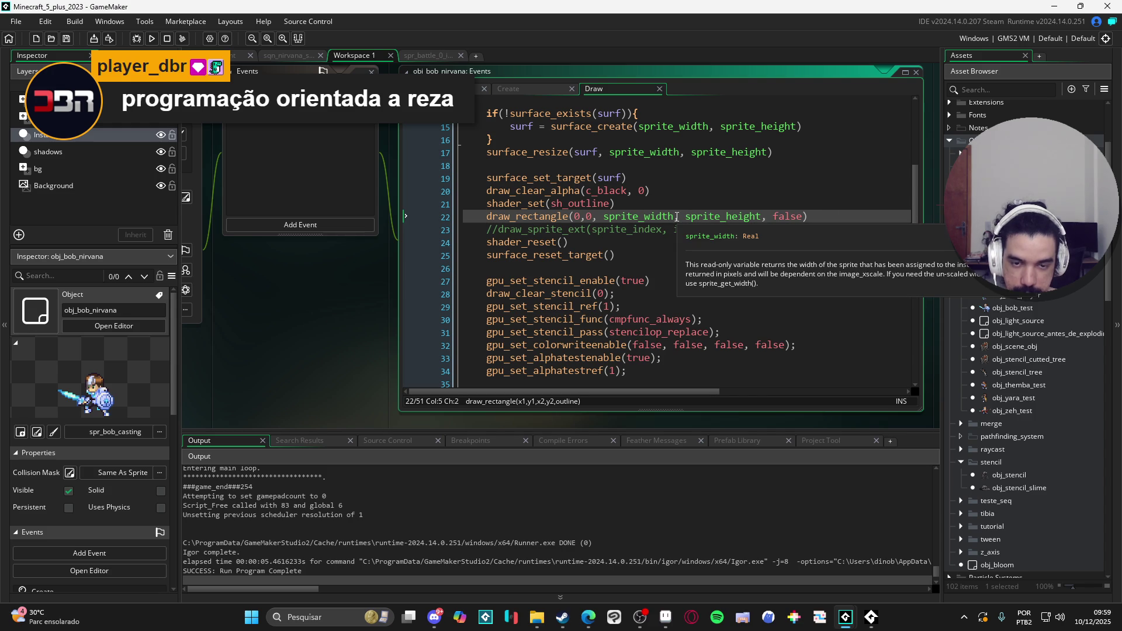
pyautogui.click(579, 217)
pyautogui.press('BackSpace')
pyautogui.write('sprite')
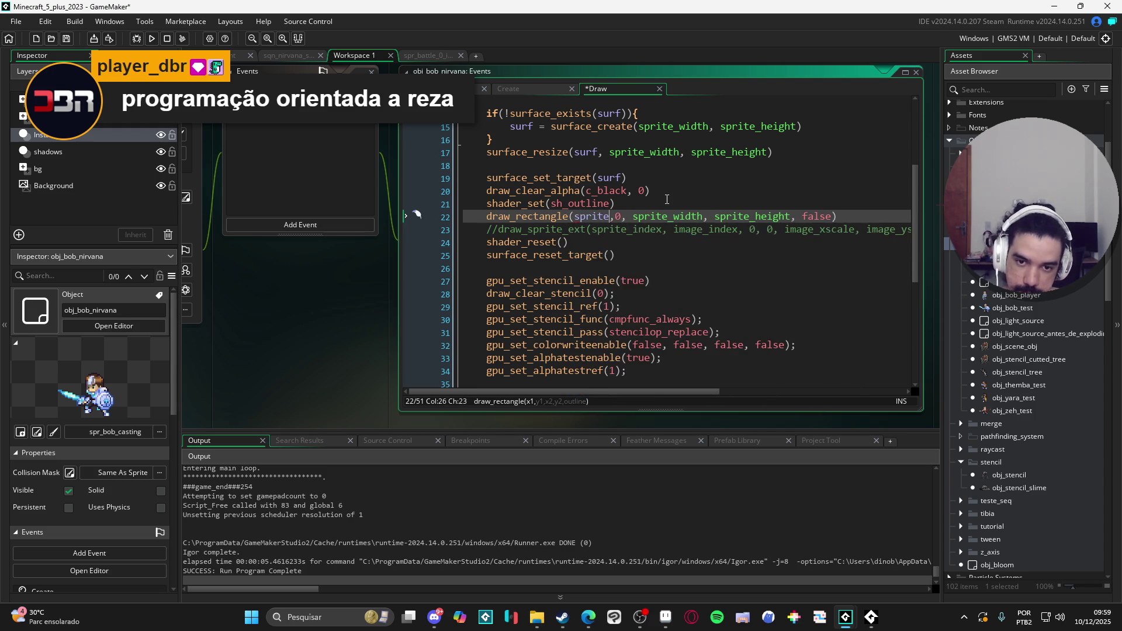
pyautogui.write('_xoffset')
pyautogui.press('Return')
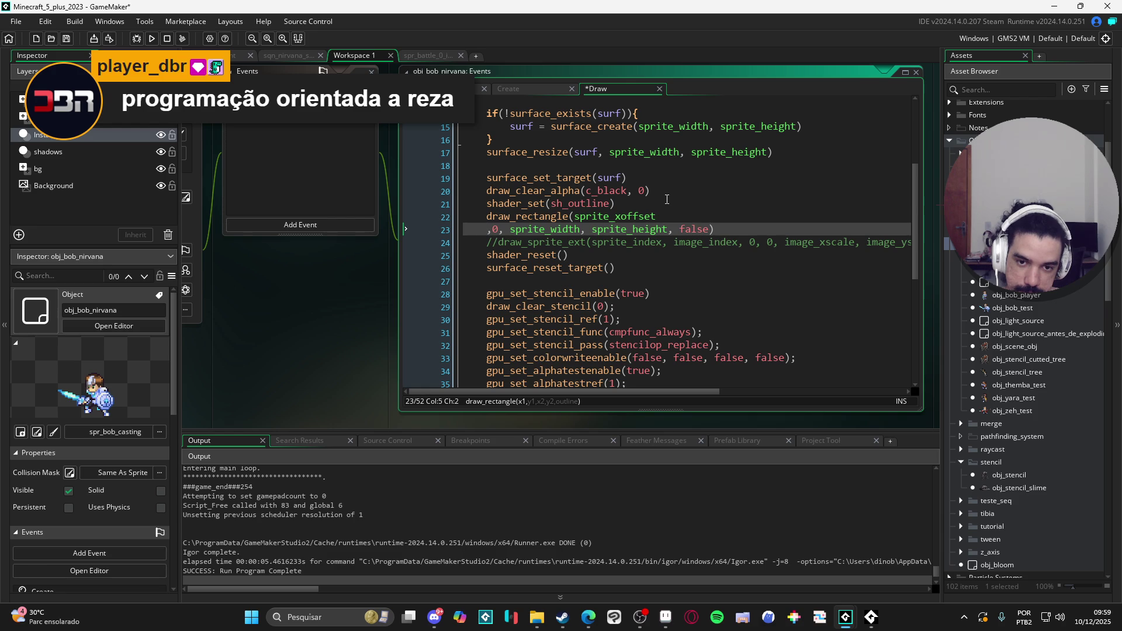
pyautogui.press('BackSpace')
pyautogui.press('BackSpace')
pyautogui.write('-')
pyautogui.press('Delete')
pyautogui.write('-sprite_, sprite_width, sprite_height, fal')
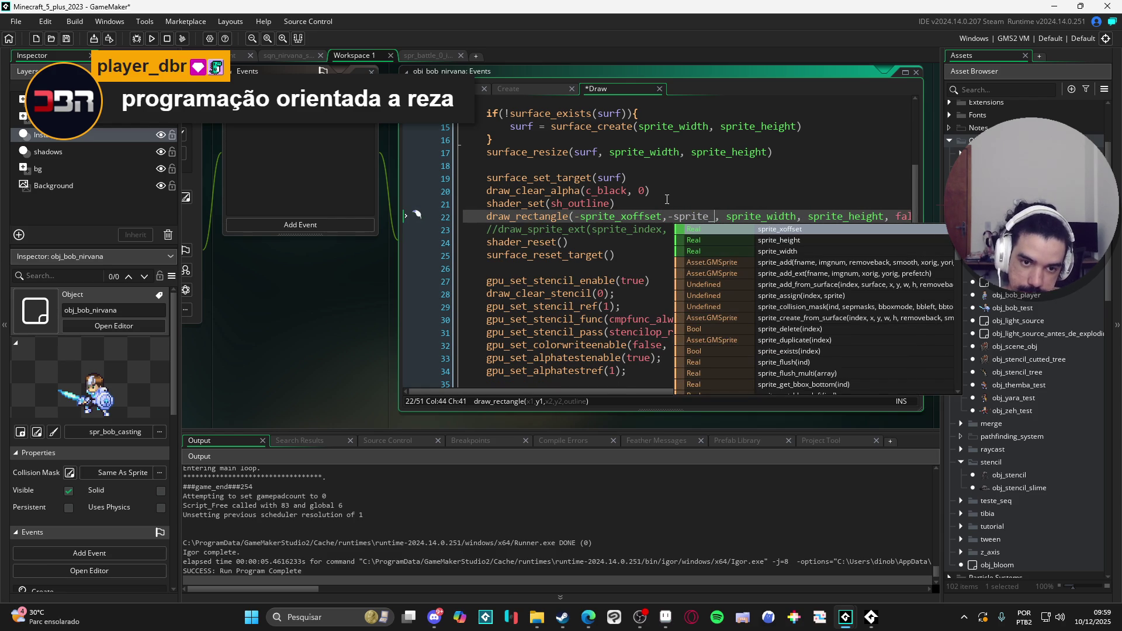
pyautogui.press('Down')
pyautogui.write('y')
pyautogui.press('Return')
# Save and test-run the game with the offset rectangle, then close it
pyautogui.press('F5')
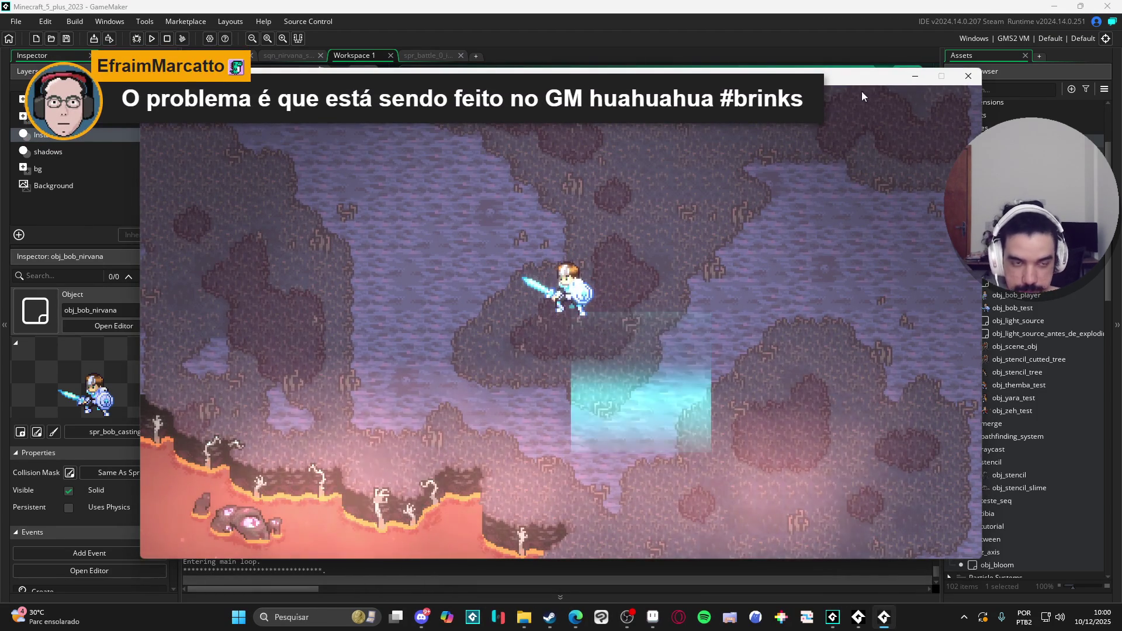
pyautogui.click(969, 76)
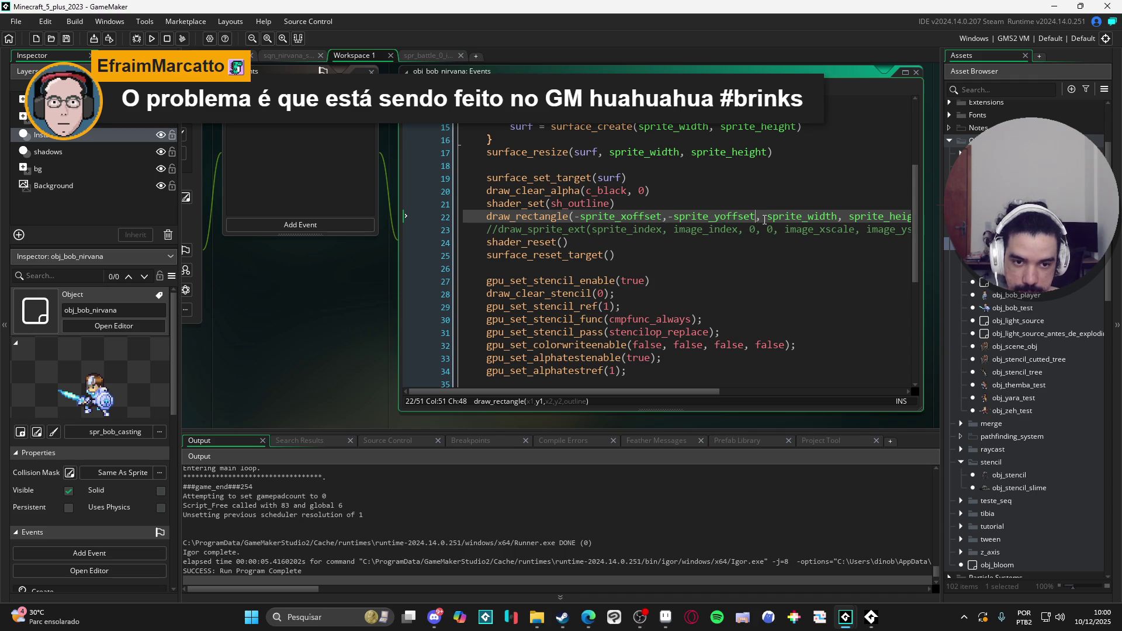
pyautogui.moveTo(759, 219)
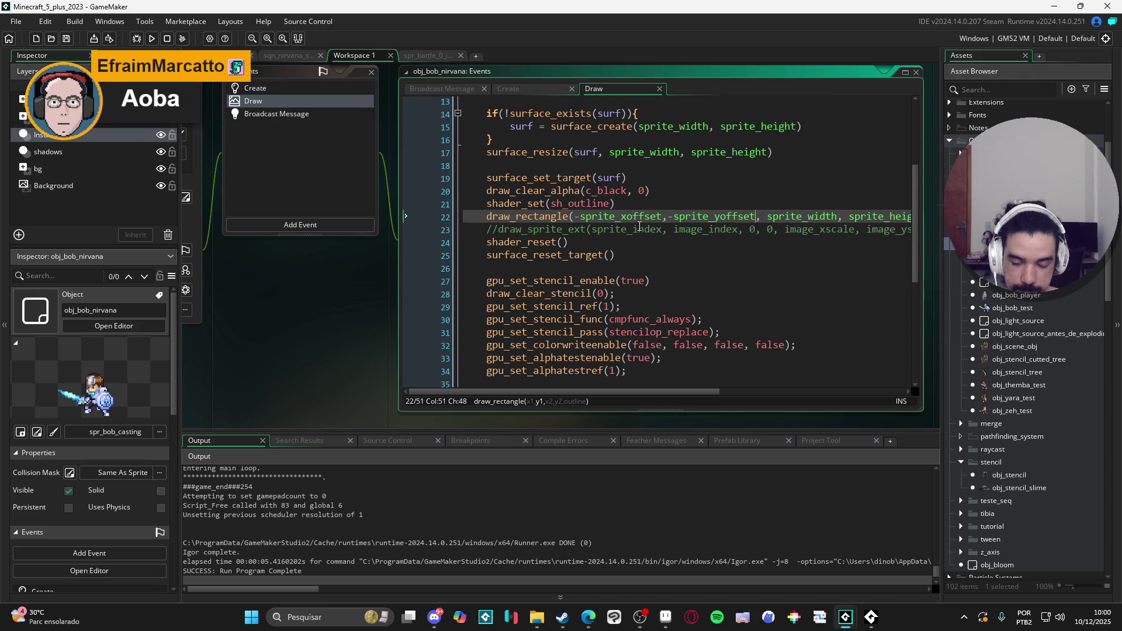
# Draw the surface at x - sprite_xoffset, y - sprite_yoffset and test-run the game
pyautogui.scroll(-3, 631, 264)
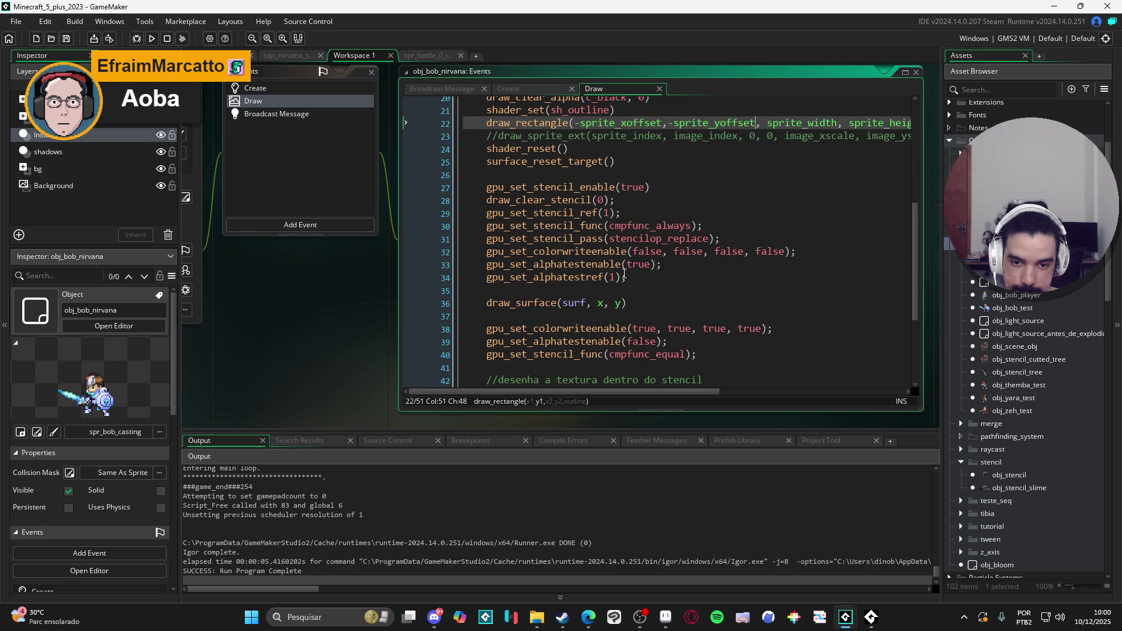
pyautogui.click(608, 301)
pyautogui.write('- sprite')
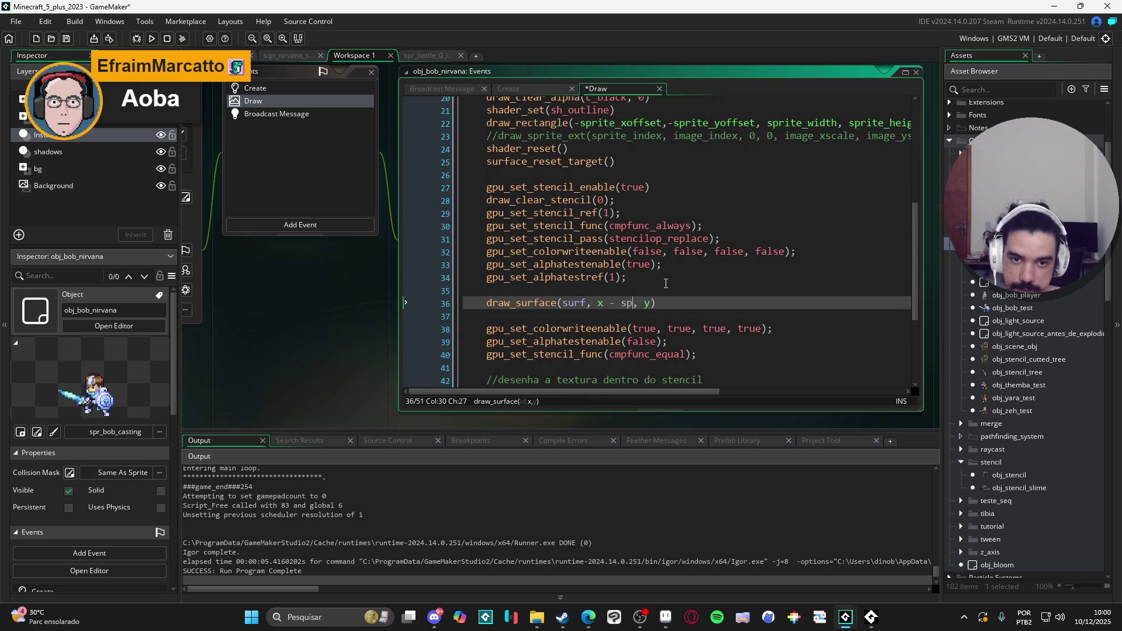
pyautogui.write('_xoffset,')
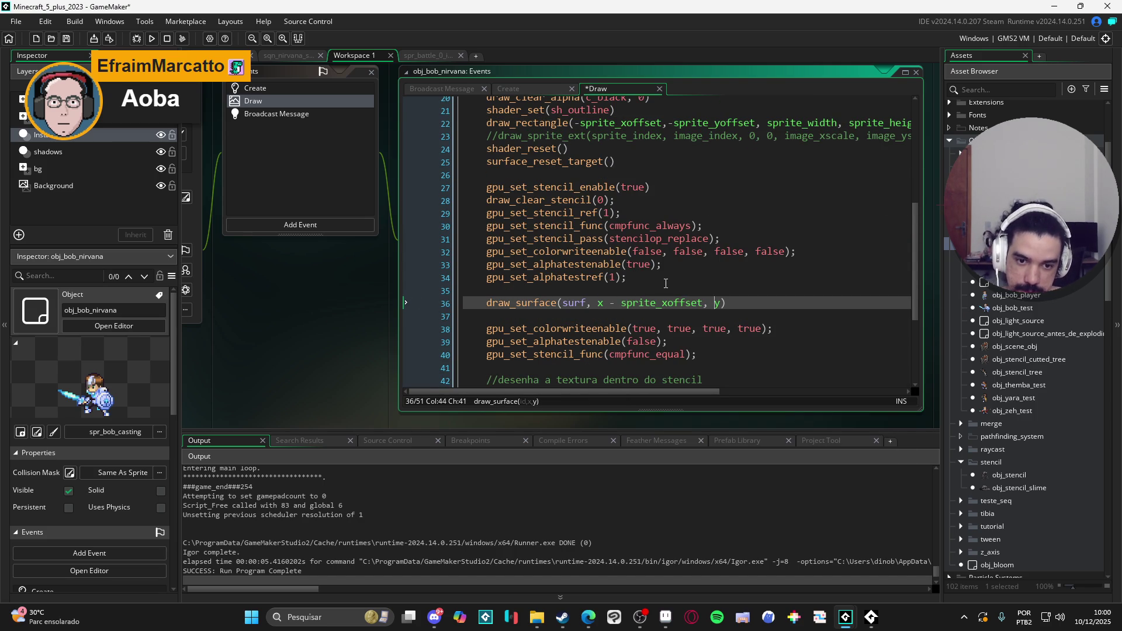
pyautogui.write(' y - sopr')
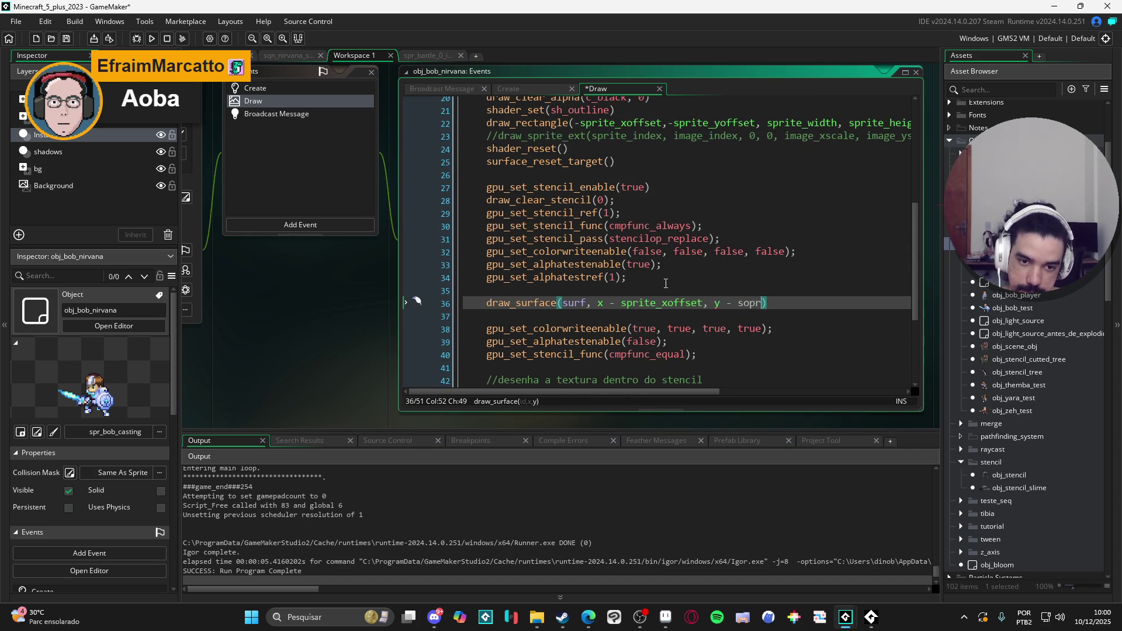
pyautogui.press('BackSpace')
pyautogui.write('prite_y')
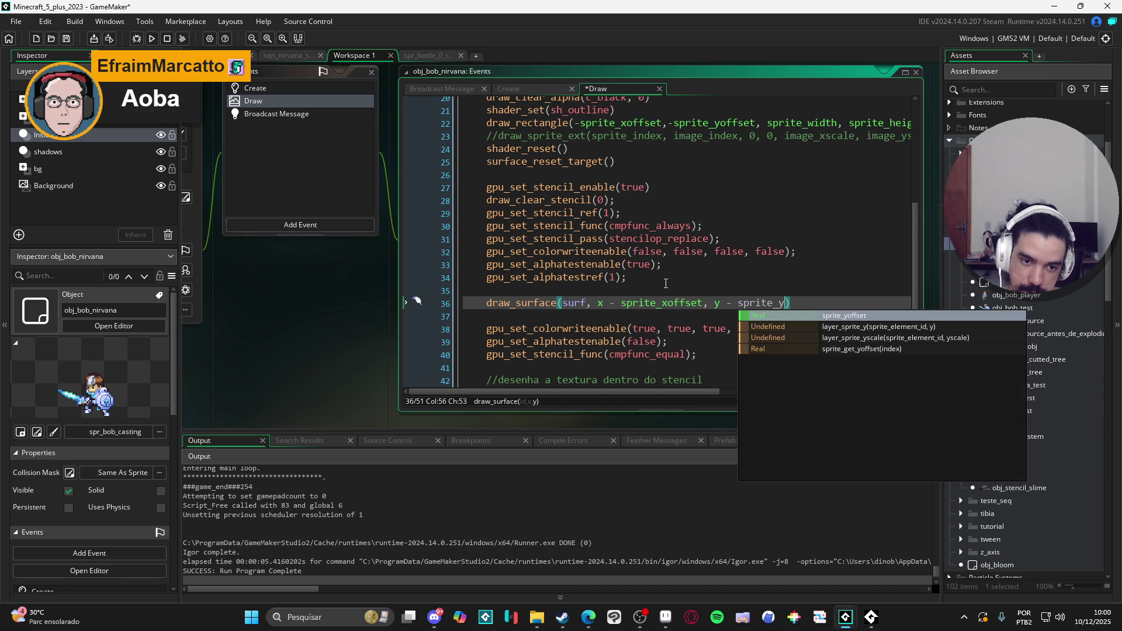
pyautogui.press('Return')
pyautogui.press('F5')
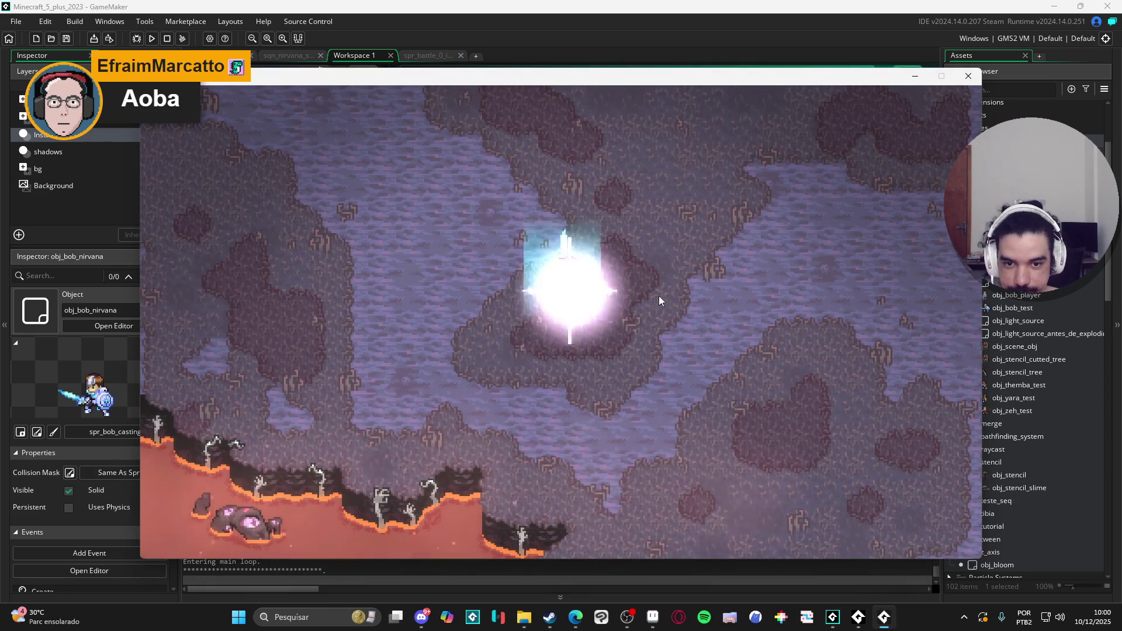
pyautogui.click(964, 80)
# Comment out the draw_rectangle line and uncomment the draw_sprite_ext line below it
pyautogui.scroll(5, 631, 252)
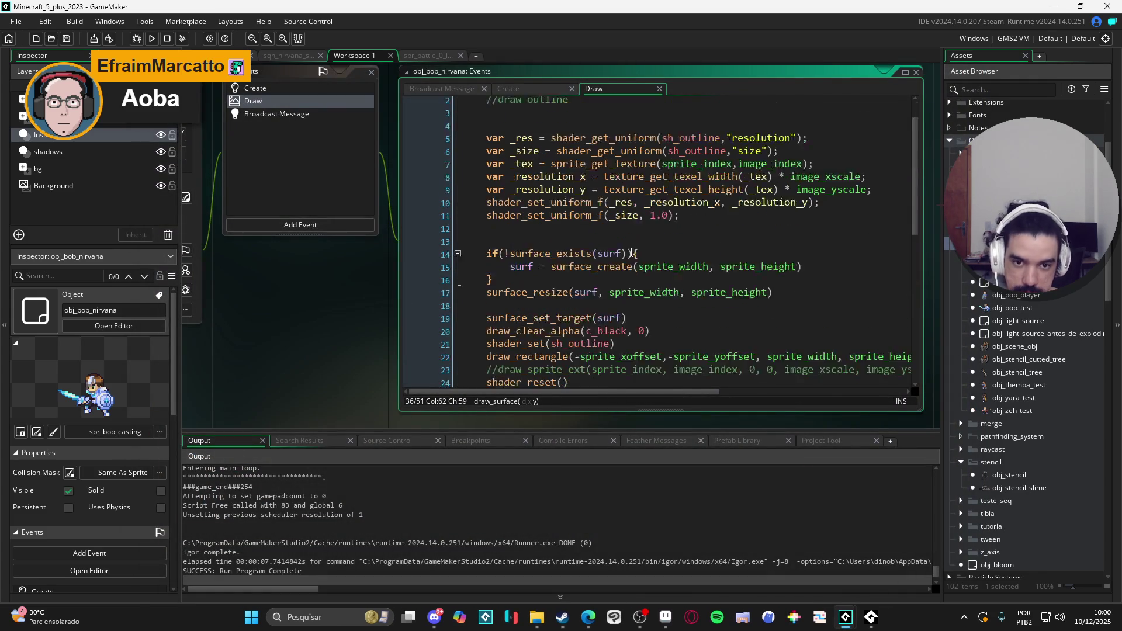
pyautogui.scroll(-2, 631, 252)
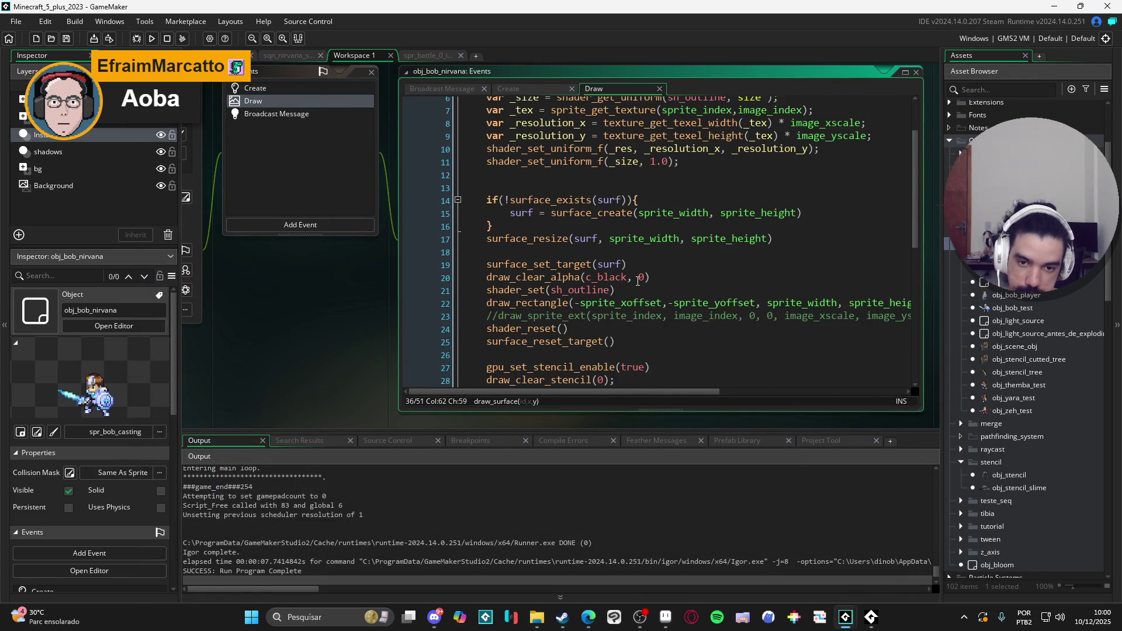
pyautogui.scroll(-3, 639, 277)
pyautogui.scroll(4, 643, 277)
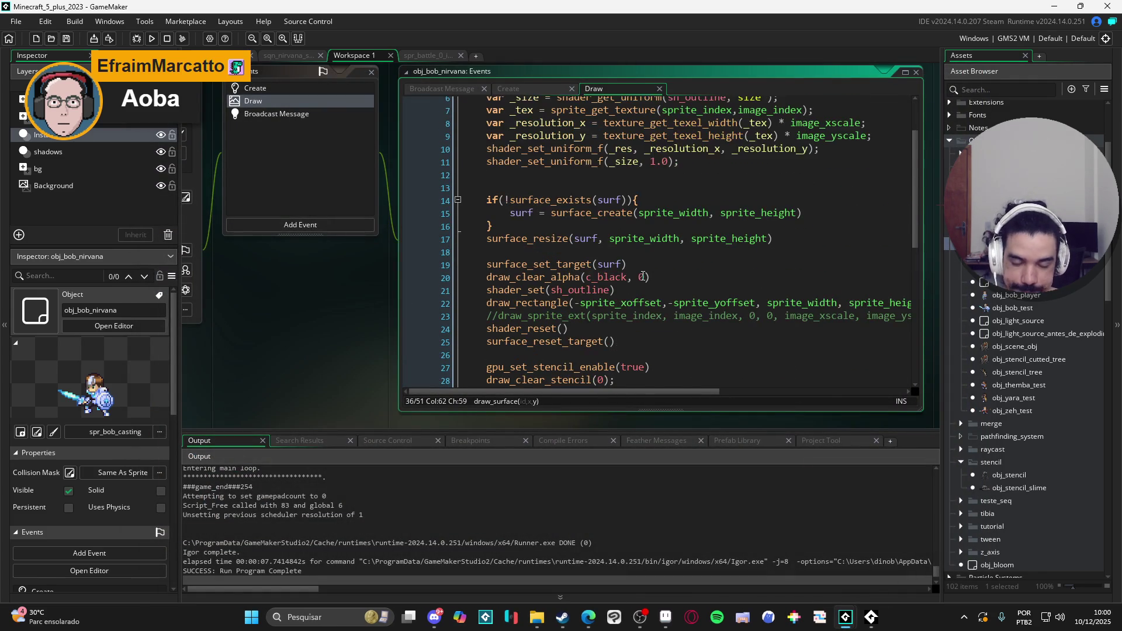
pyautogui.scroll(-3, 650, 270)
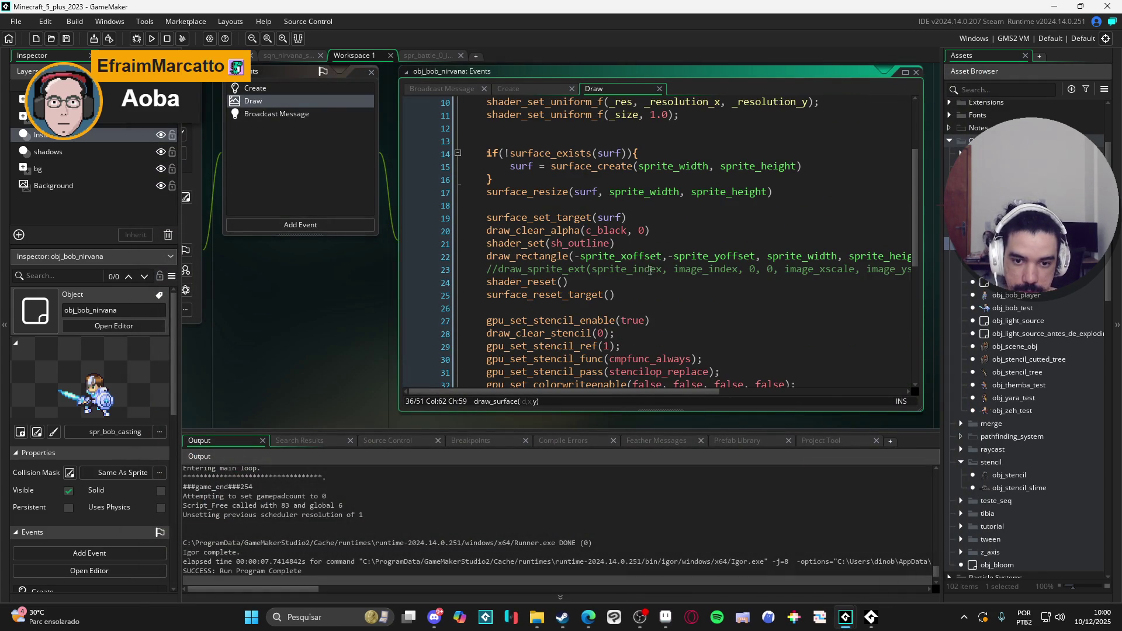
pyautogui.click(488, 261)
pyautogui.write('//')
pyautogui.press('Down')
pyautogui.press('BackSpace')
pyautogui.press('BackSpace')
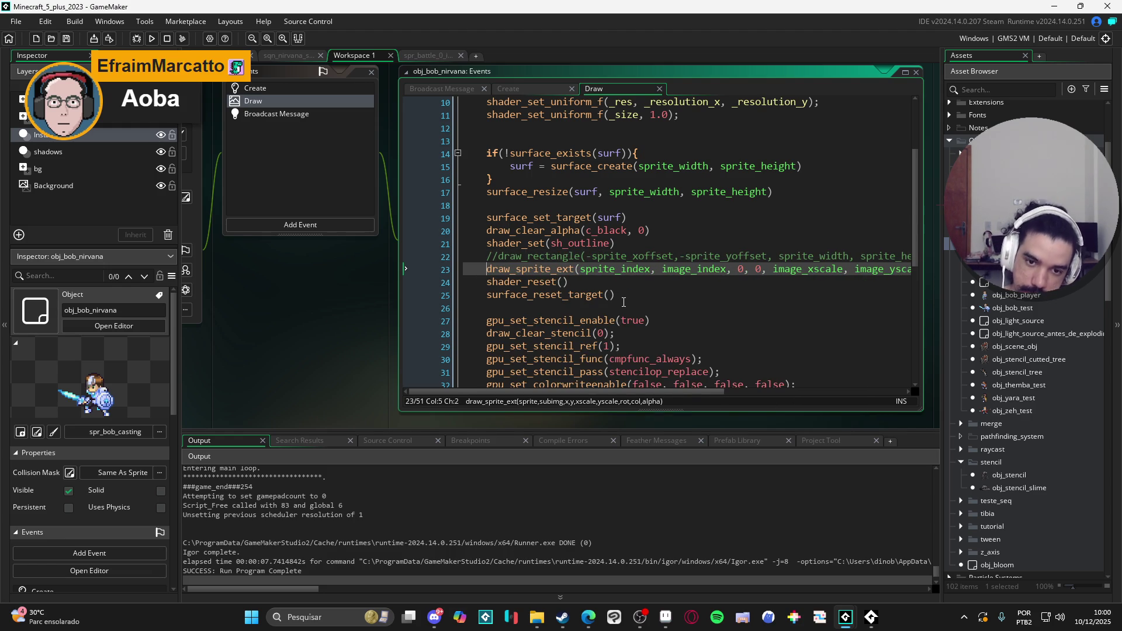
# Test-run the game, close it, and check the sprite_index argument on line 23
pyautogui.press('F5')
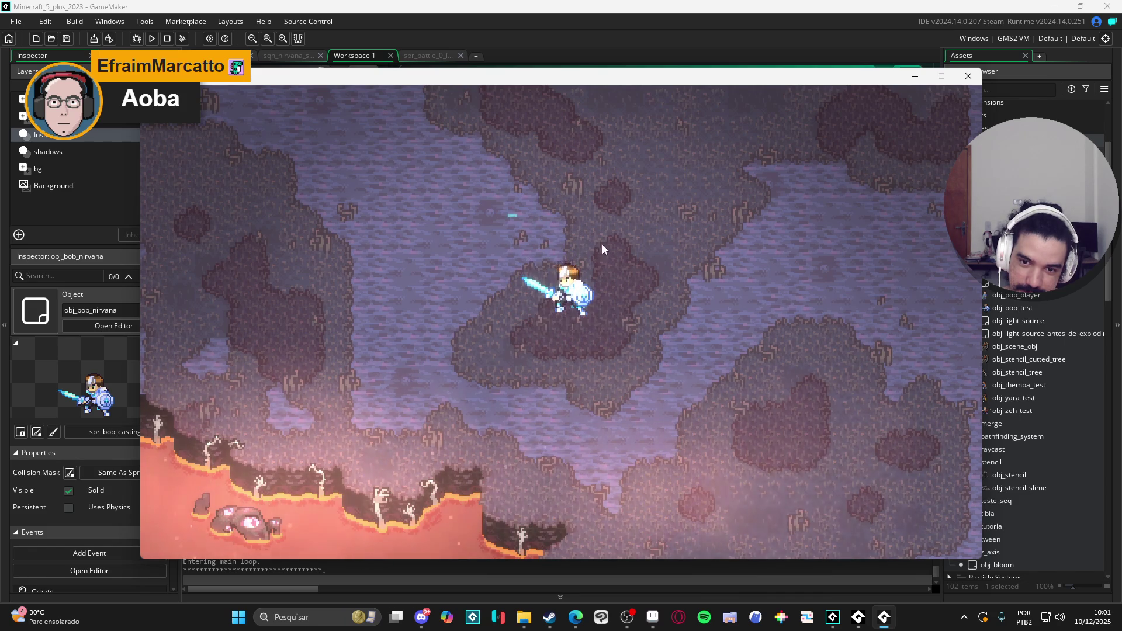
pyautogui.click(969, 77)
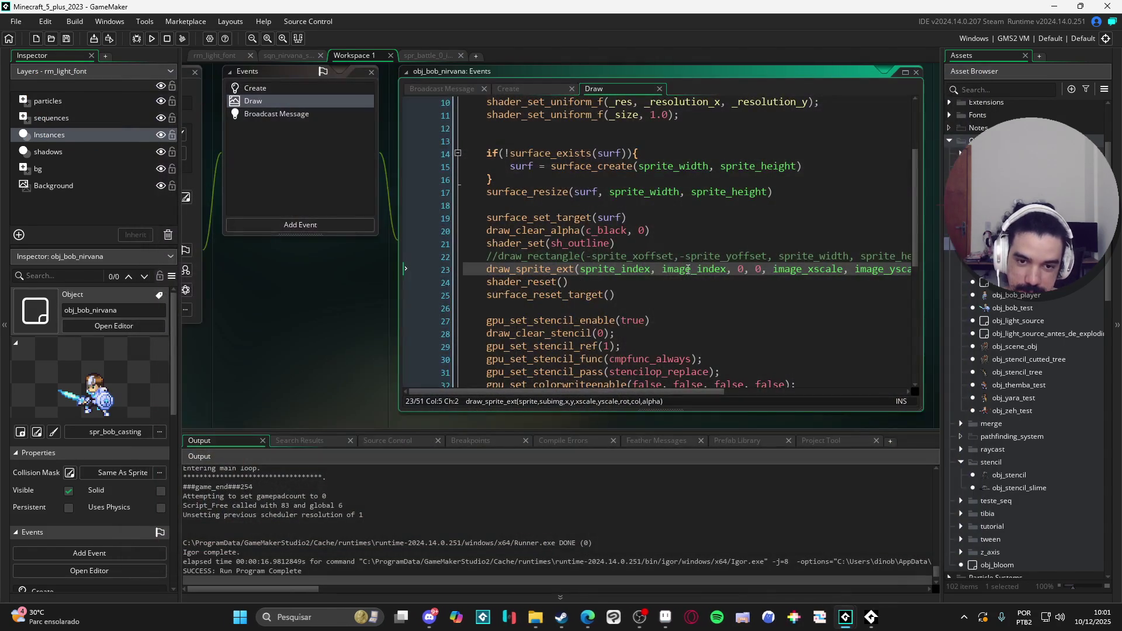
pyautogui.click(626, 268)
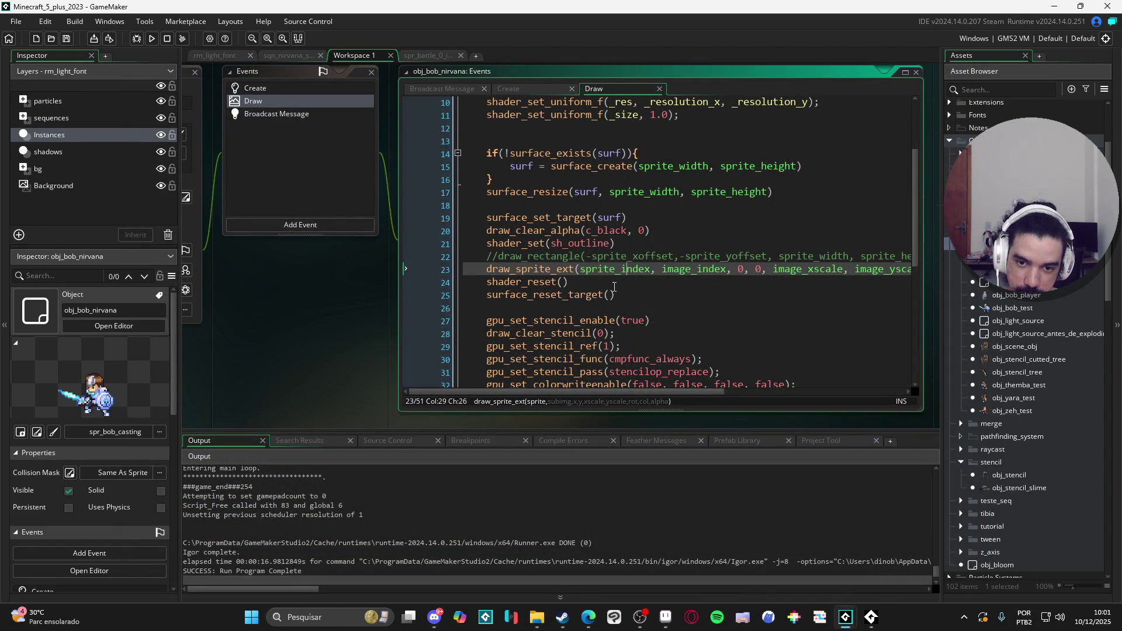
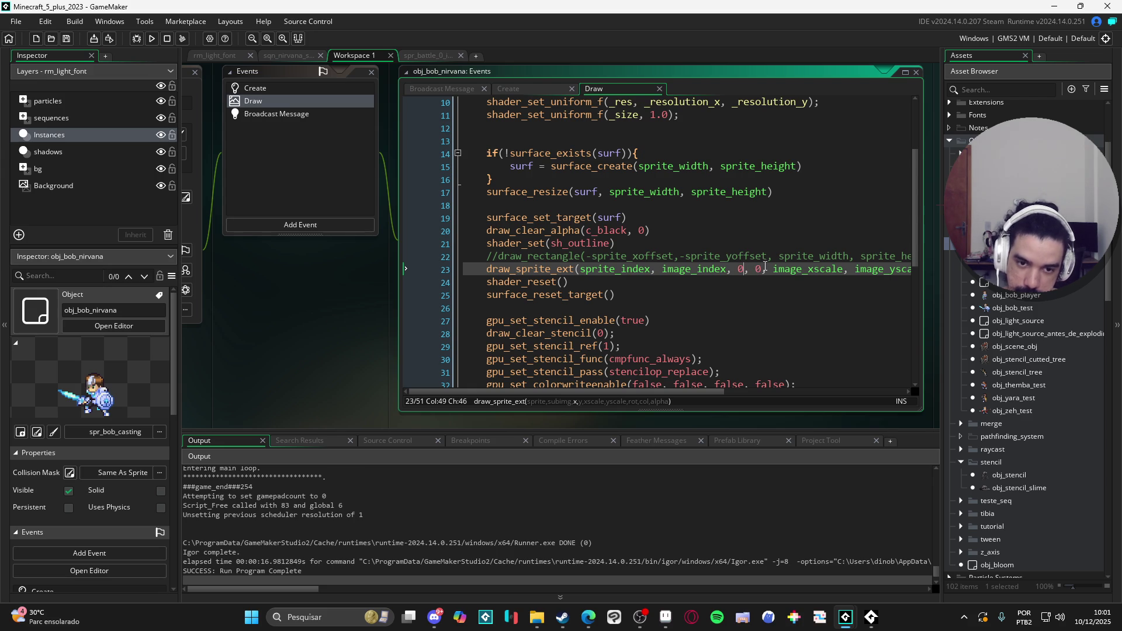
# Replace line 23's 0, 0 with sprite_xoffset, sprite_yoffset and test-run the game
pyautogui.press('BackSpace')
pyautogui.write('sprite_x')
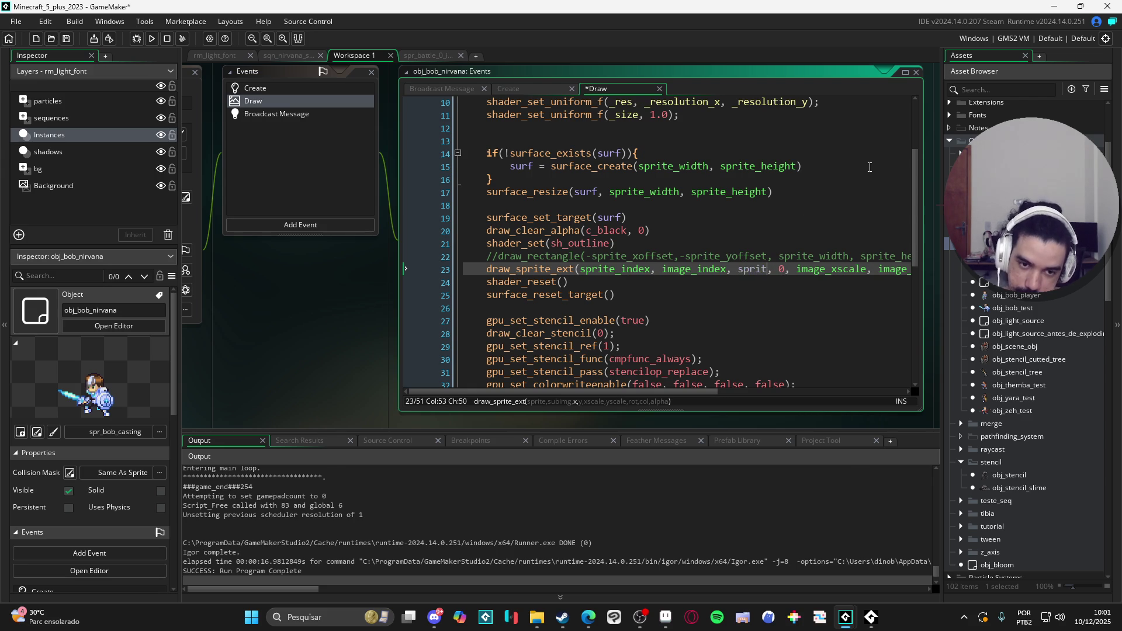
pyautogui.press('Return')
pyautogui.write('prite_y')
pyautogui.press('Return')
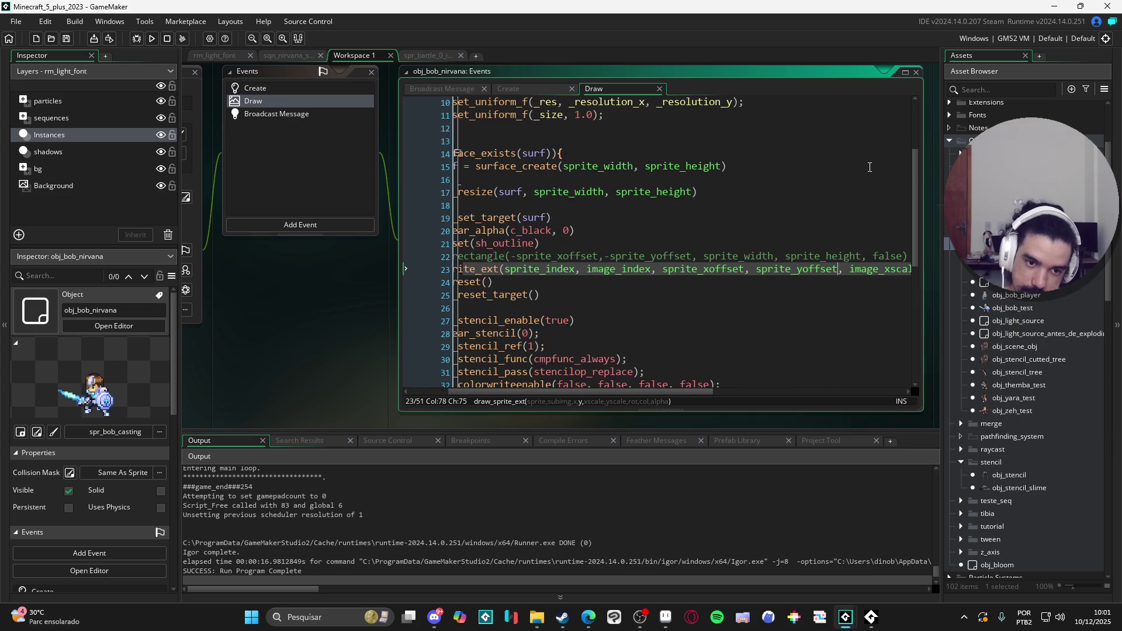
pyautogui.press('F5')
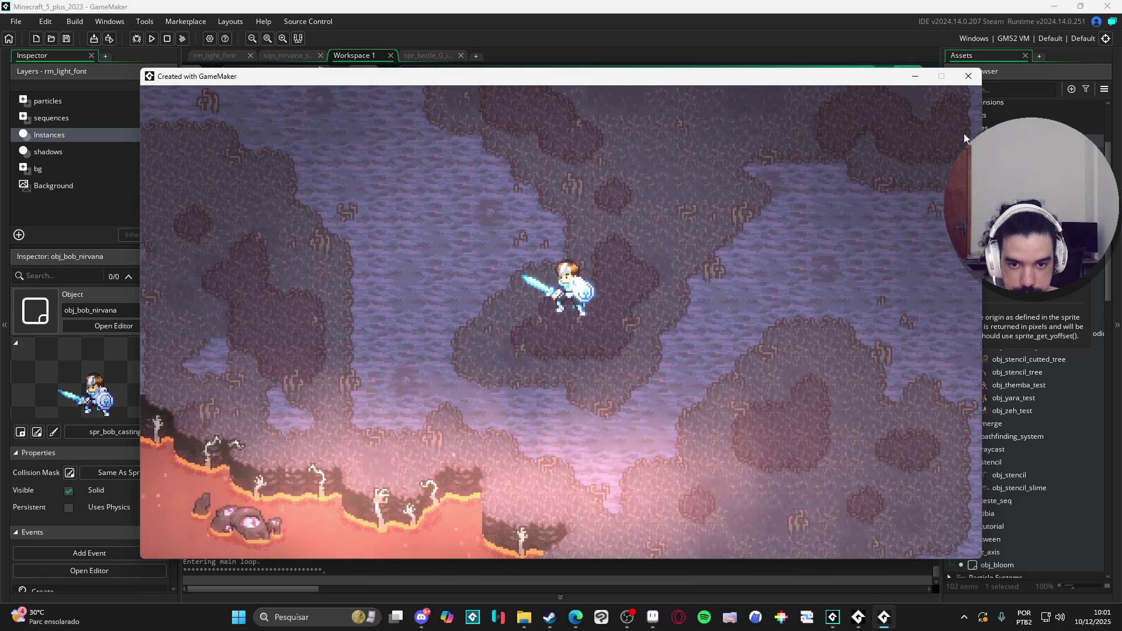
pyautogui.click(967, 78)
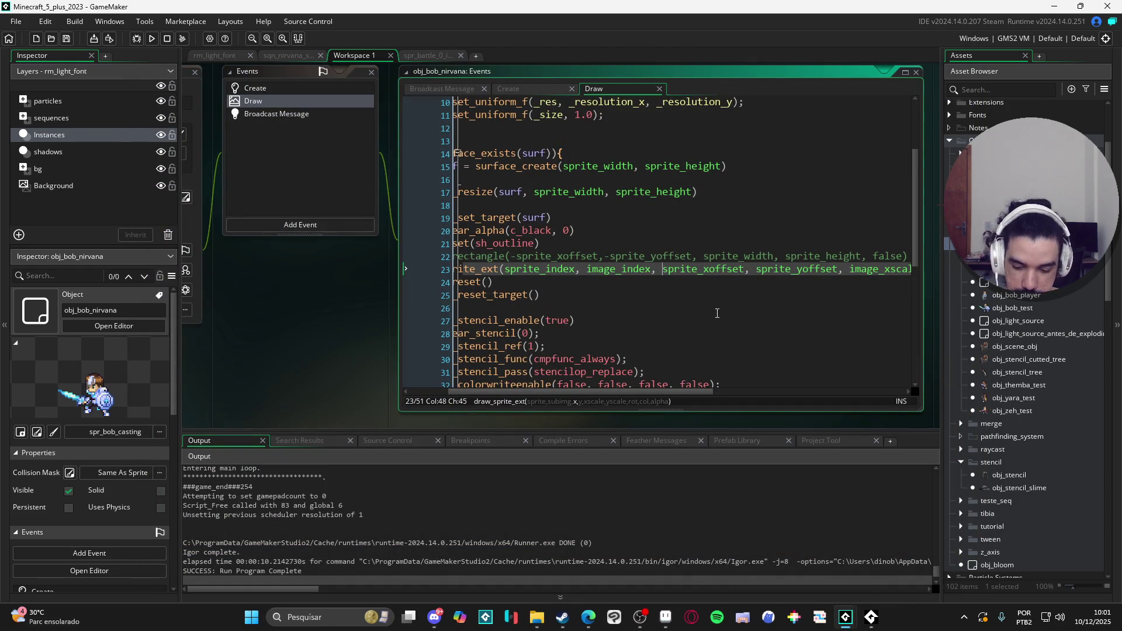
# Negate both arguments to -sprite_xoffset, -sprite_yoffset and run the game again
pyautogui.write('-')
pyautogui.write('-')
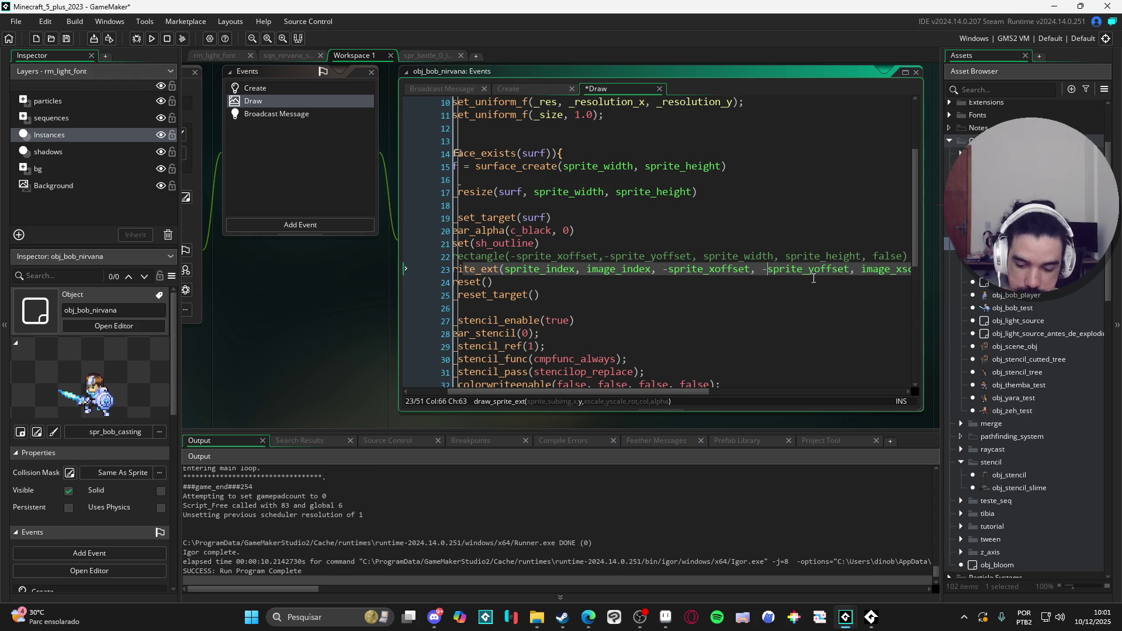
pyautogui.press('F5')
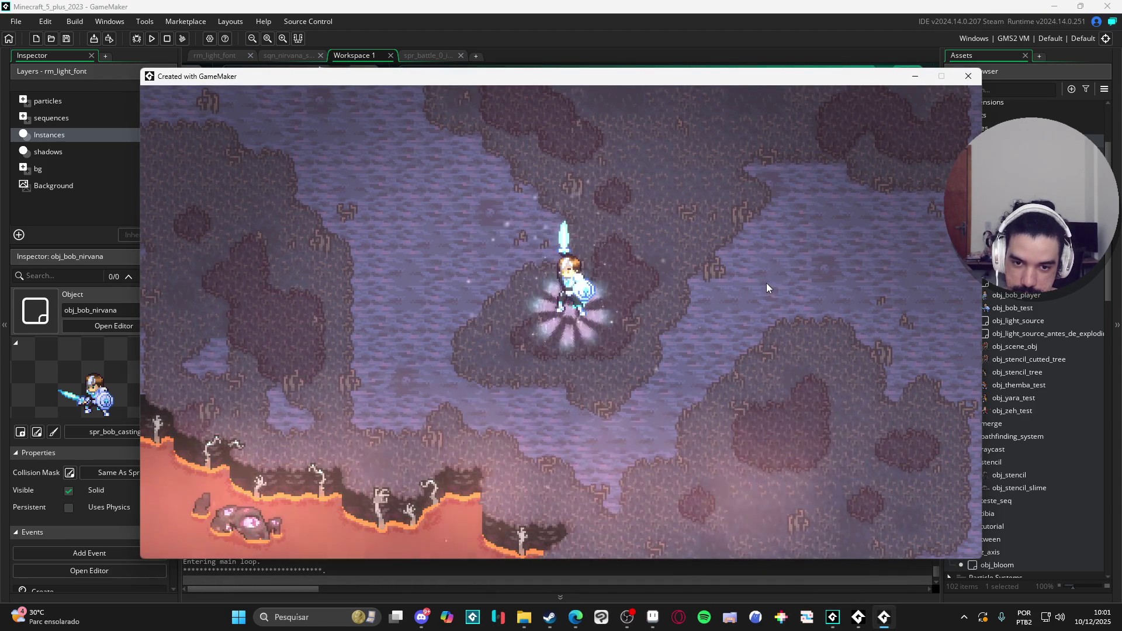
pyautogui.click(969, 76)
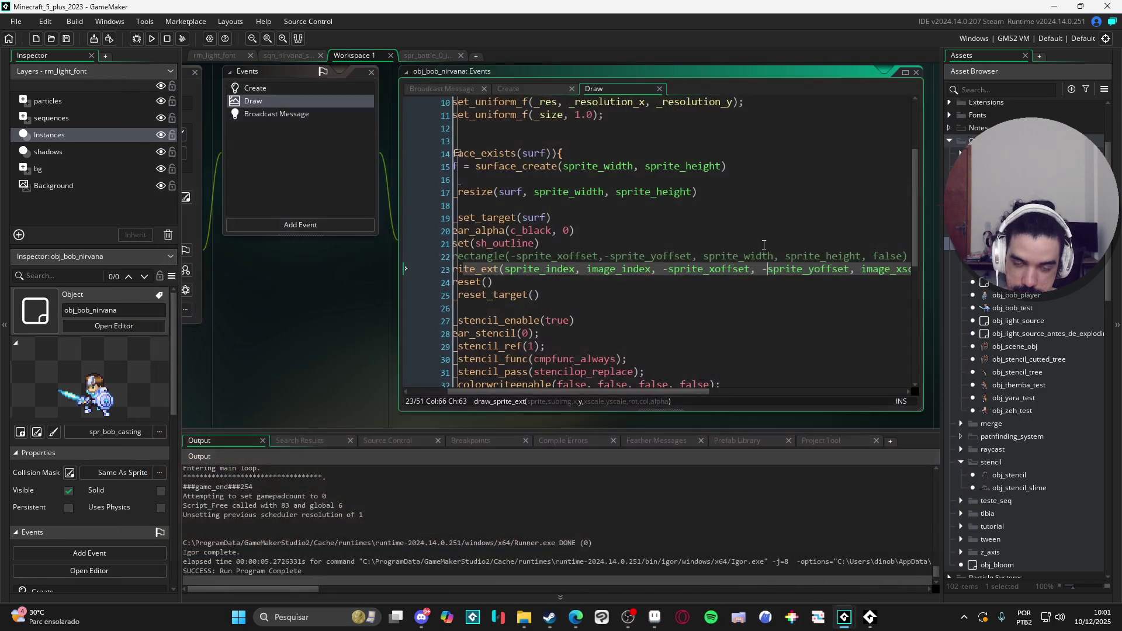
pyautogui.click(810, 269)
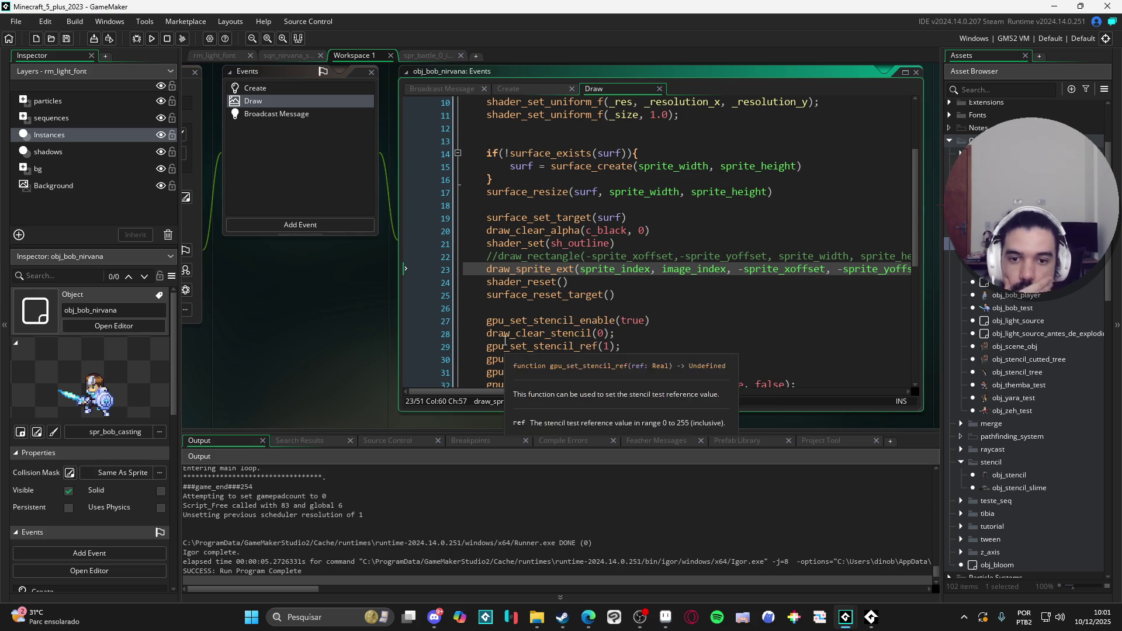
# Replace the negative offsets on line 23 with 10, 10 and test it in the game
pyautogui.scroll(3, 673, 240)
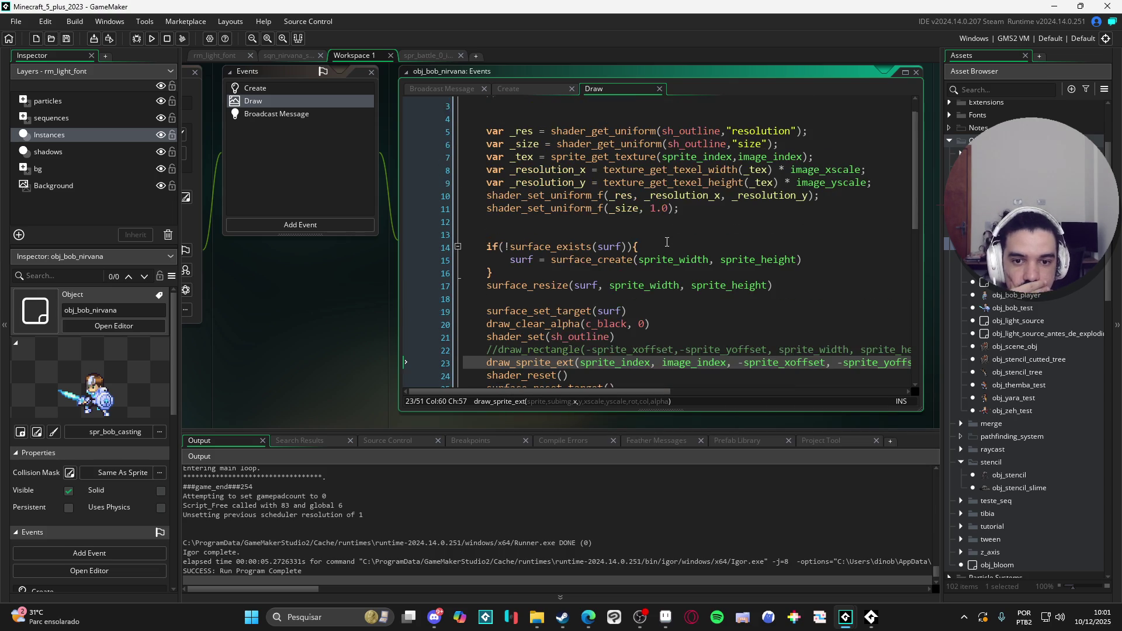
pyautogui.scroll(-3, 673, 240)
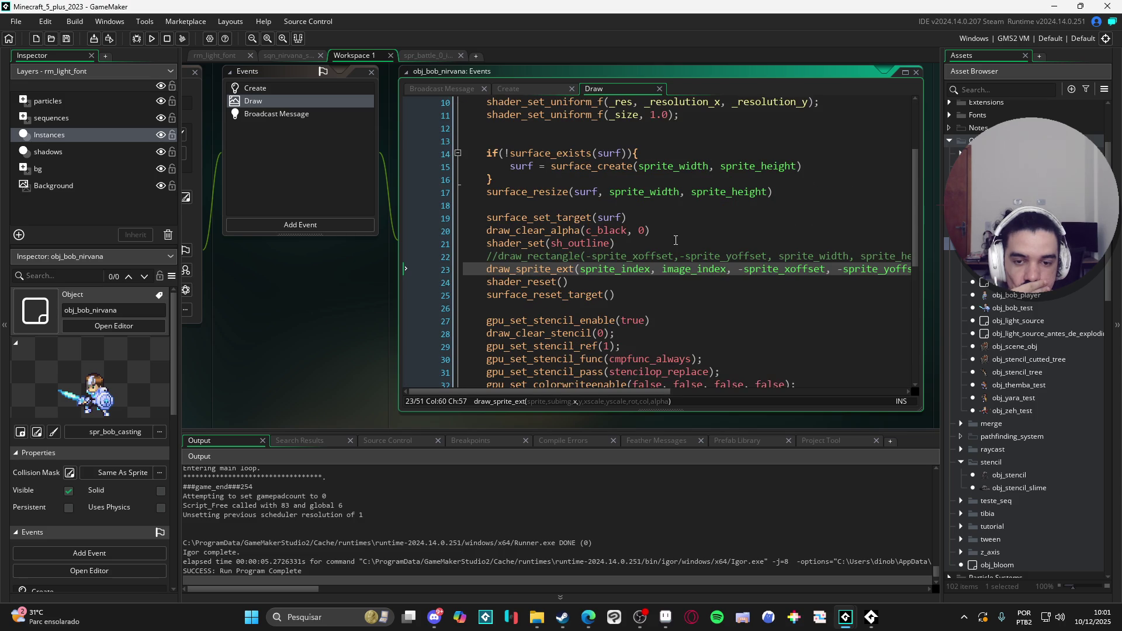
pyautogui.scroll(-2, 676, 240)
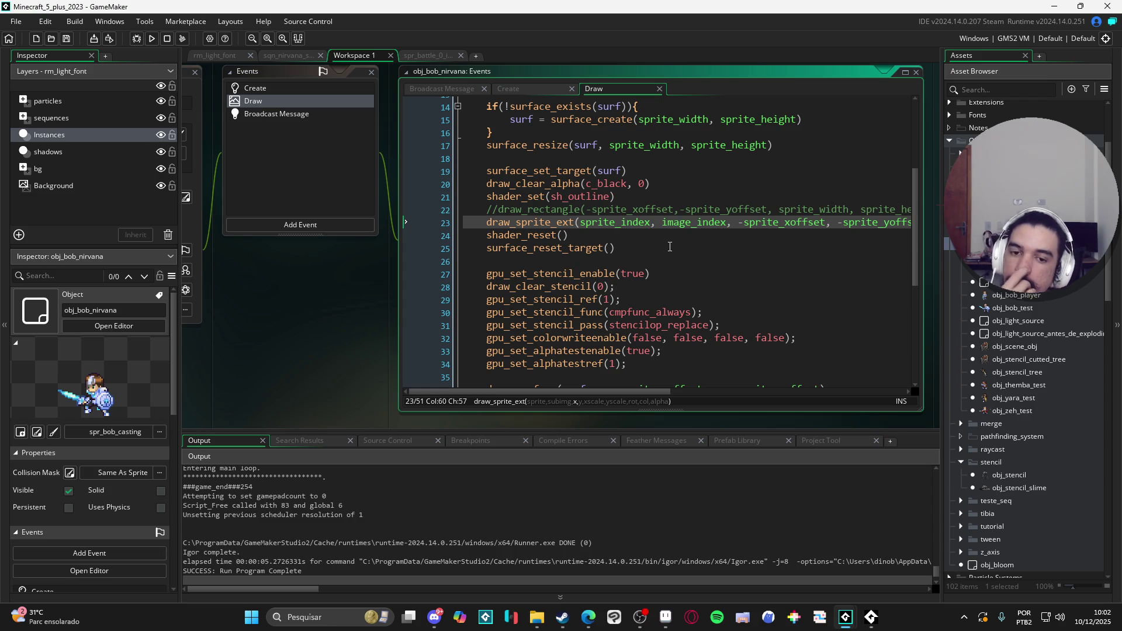
pyautogui.scroll(2, 655, 264)
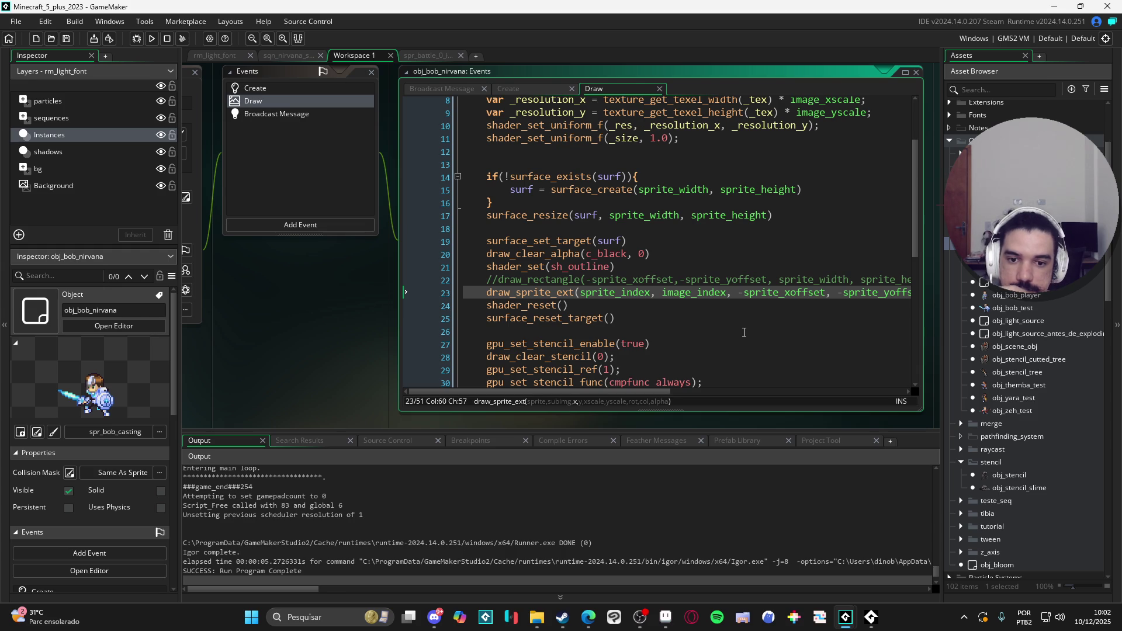
pyautogui.scroll(-2, 744, 333)
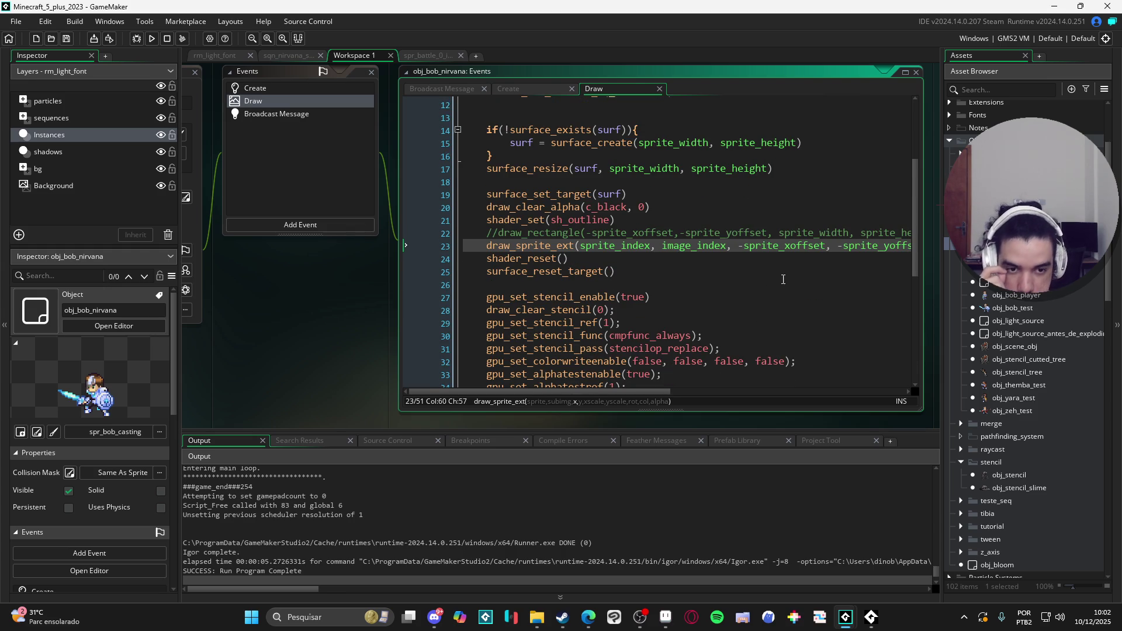
pyautogui.moveTo(828, 249)
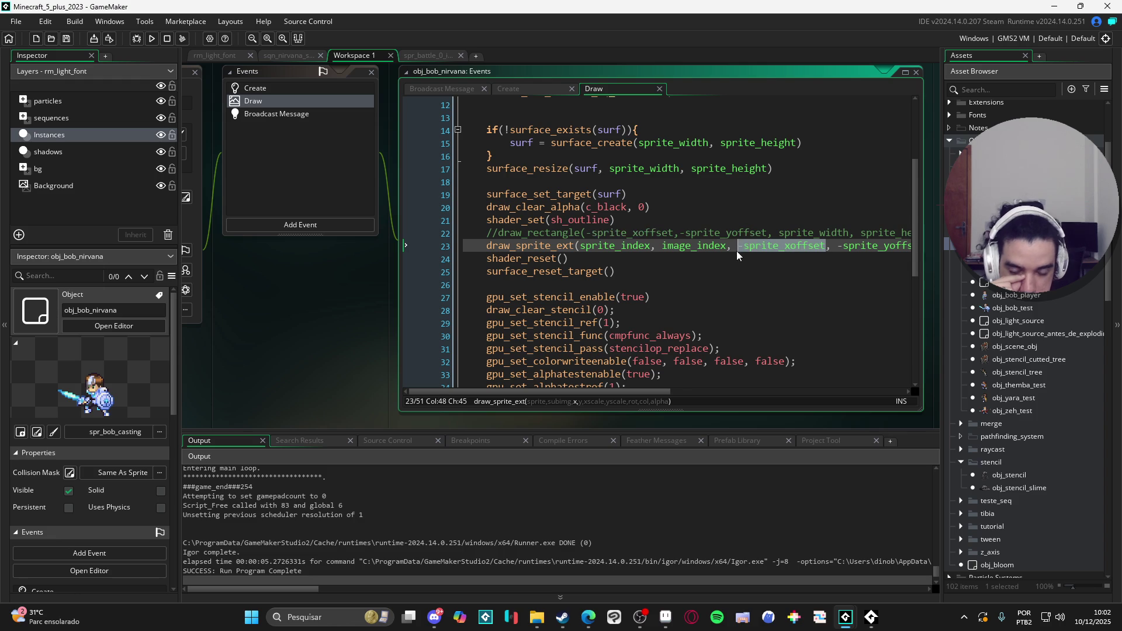
pyautogui.write('10')
pyautogui.moveTo(847, 246)
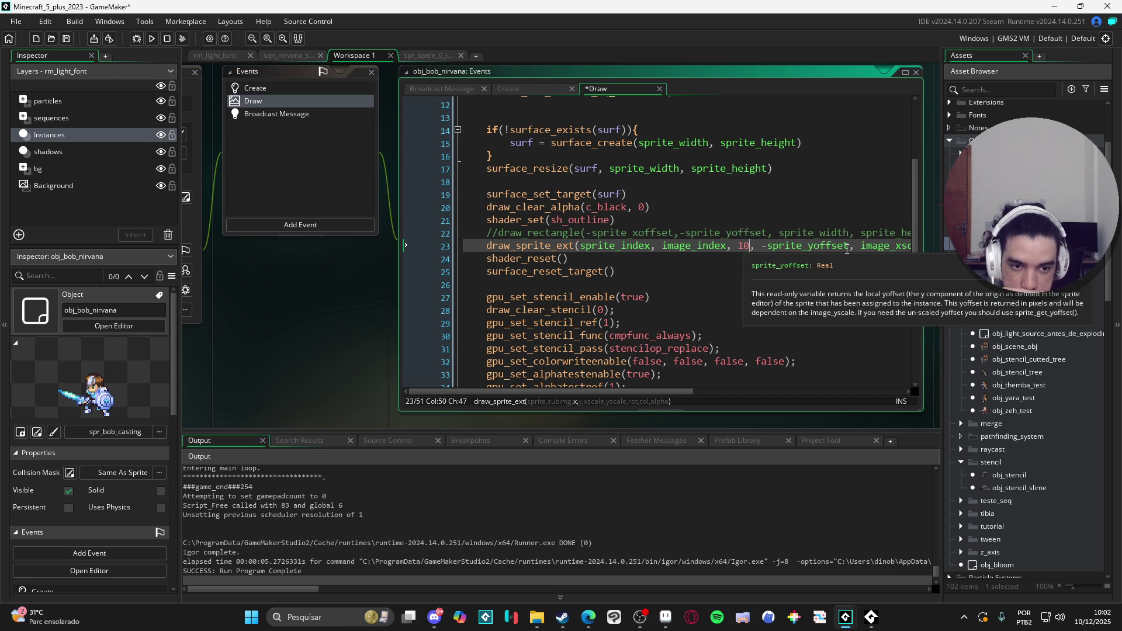
pyautogui.moveTo(849, 246); pyautogui.dragTo(759, 248)
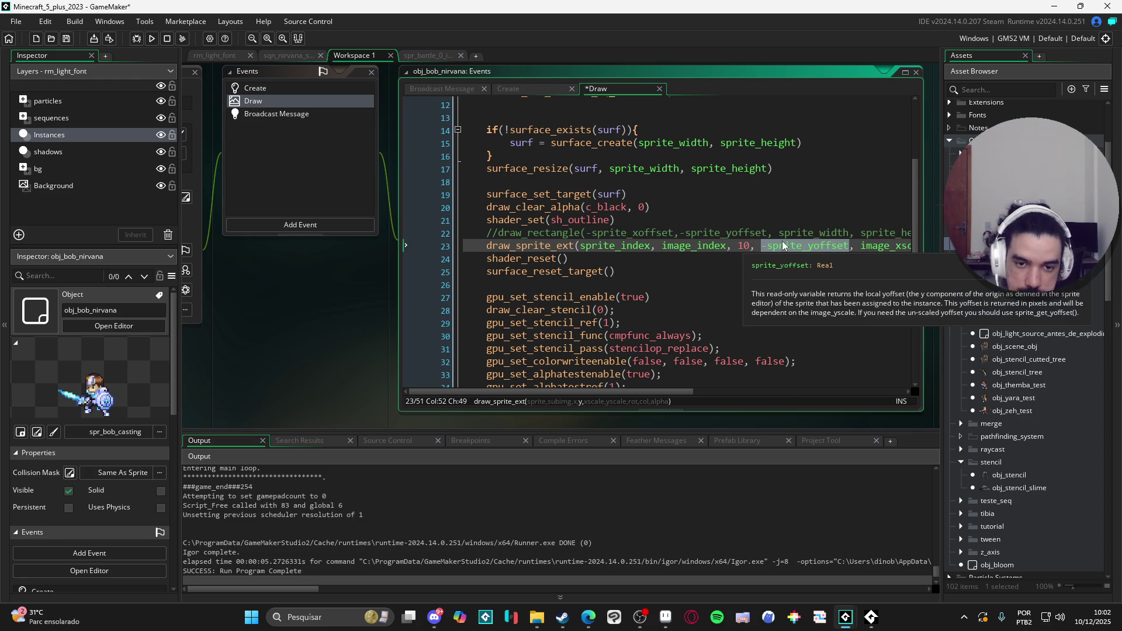
pyautogui.write('10')
pyautogui.moveTo(538, 321)
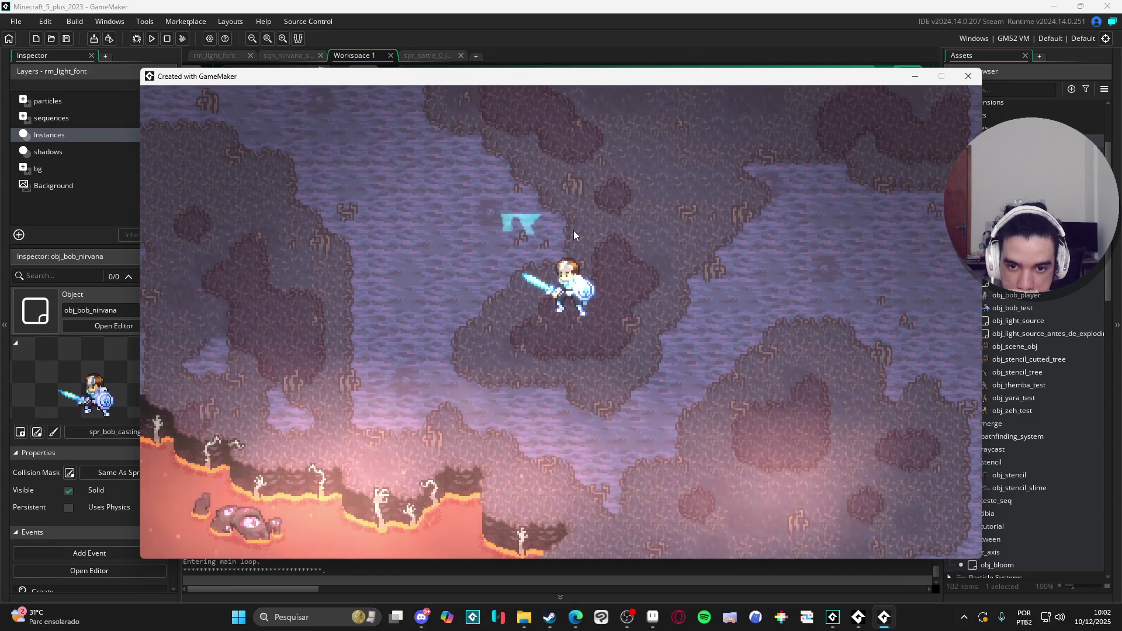
pyautogui.click(968, 76)
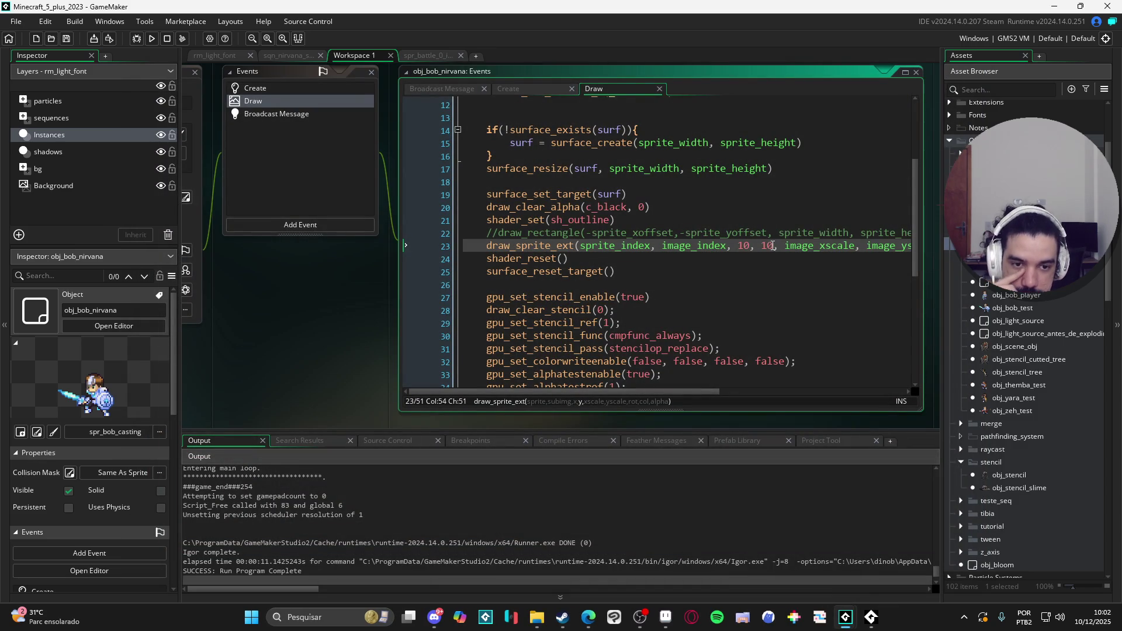
# Change the second argument to 20 and run the game again
pyautogui.write('2')
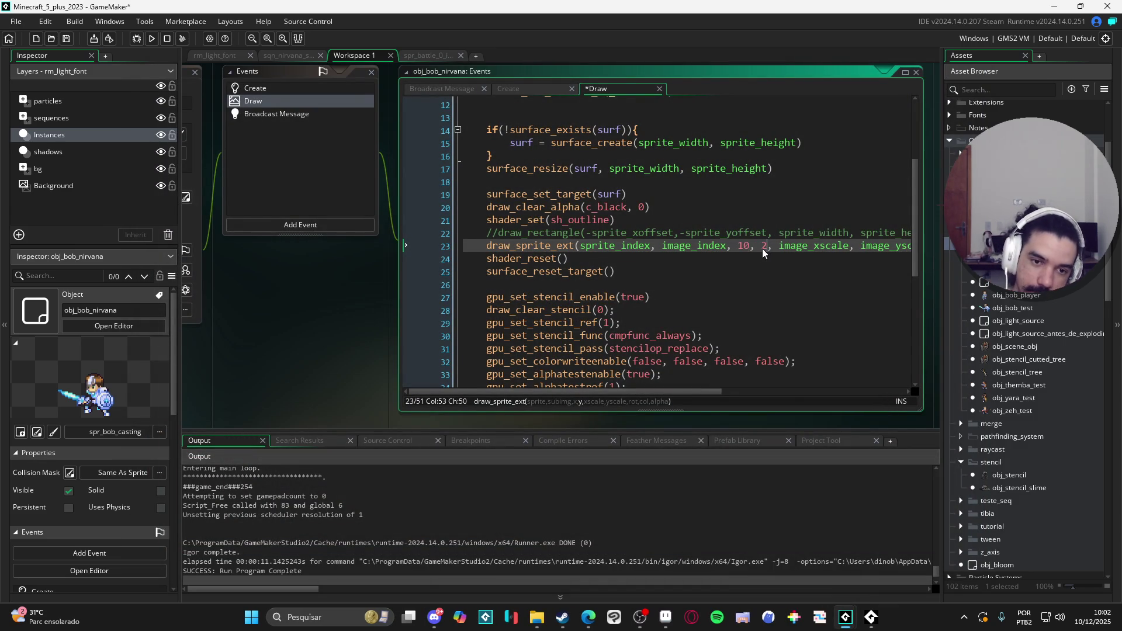
pyautogui.write('0')
pyautogui.press('F5')
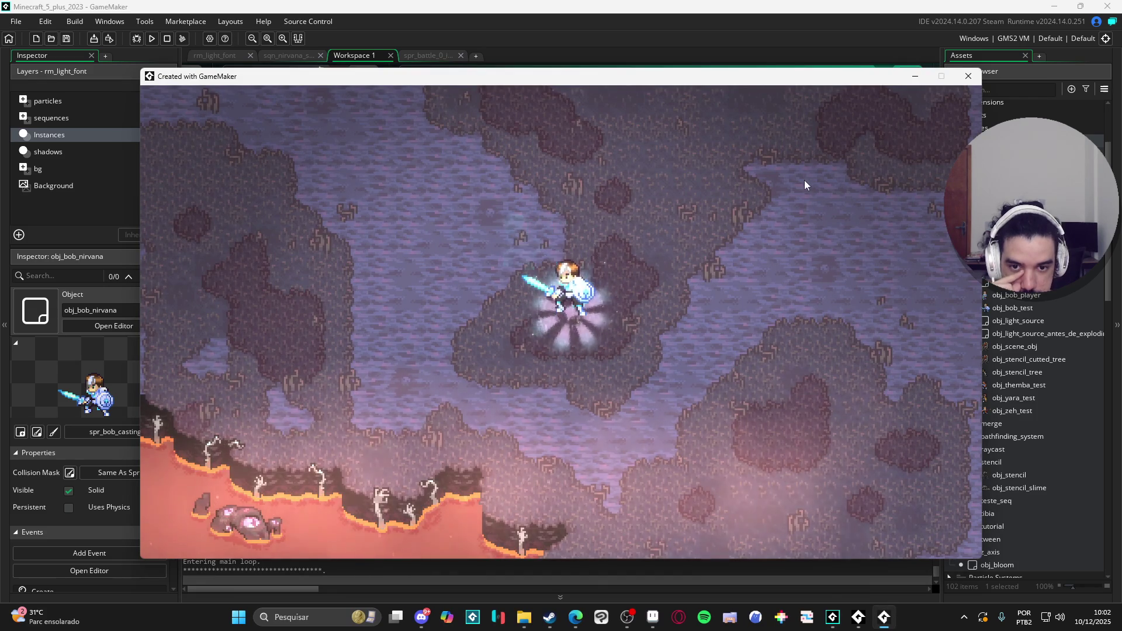
pyautogui.click(968, 77)
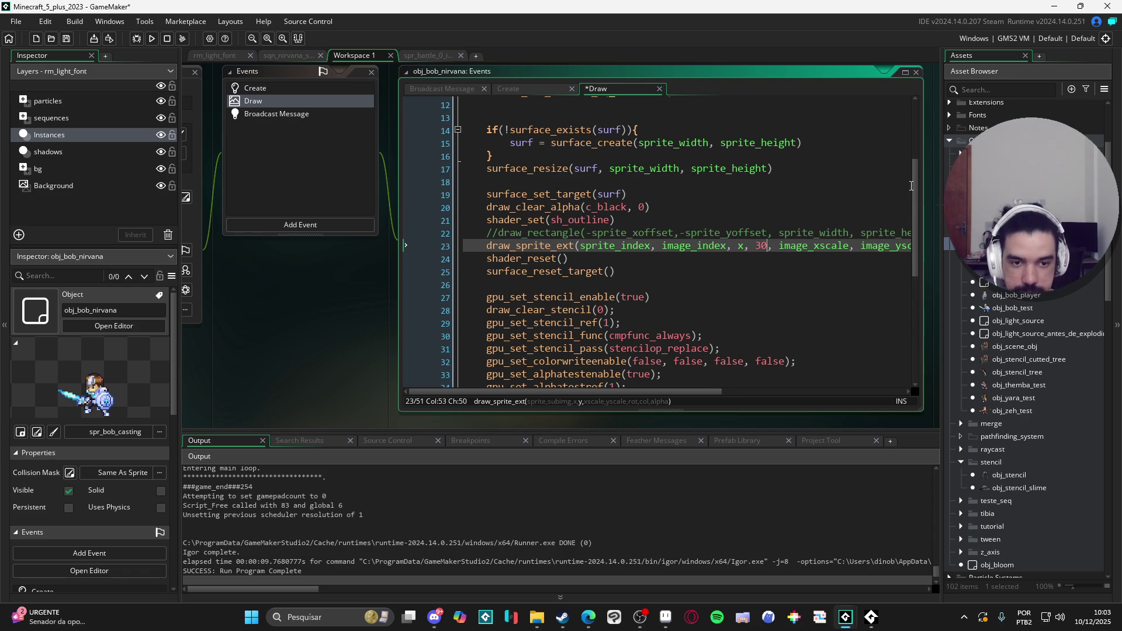
# Change line 23's 30 argument to y and test-run the game
pyautogui.press('BackSpace')
pyautogui.press('BackSpace')
pyautogui.write('y')
pyautogui.press('F5')
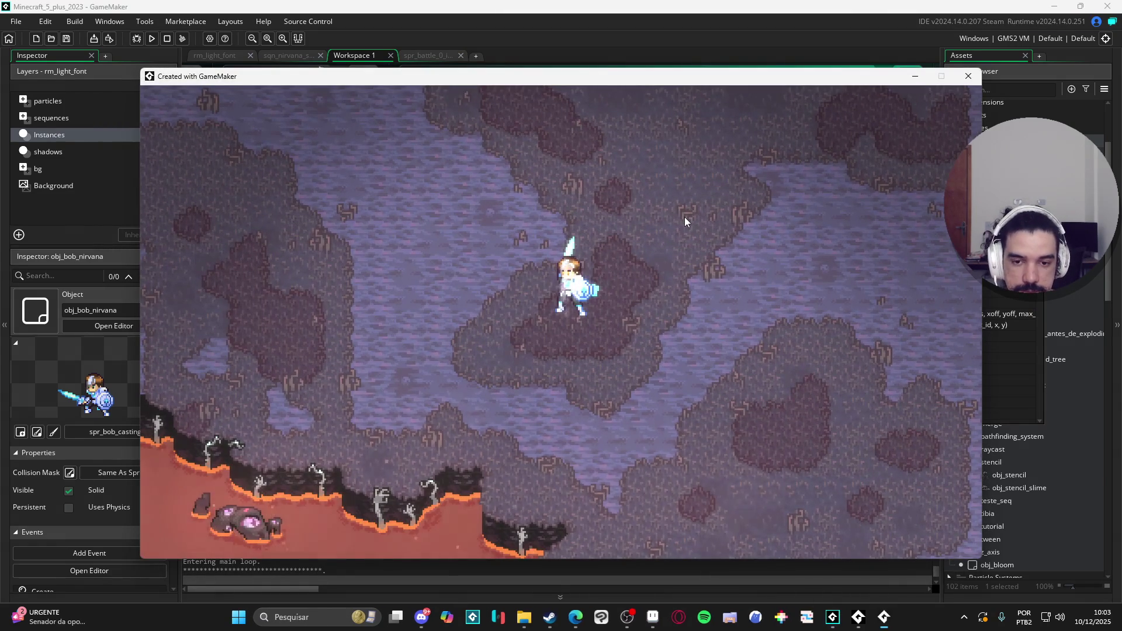
pyautogui.click(968, 76)
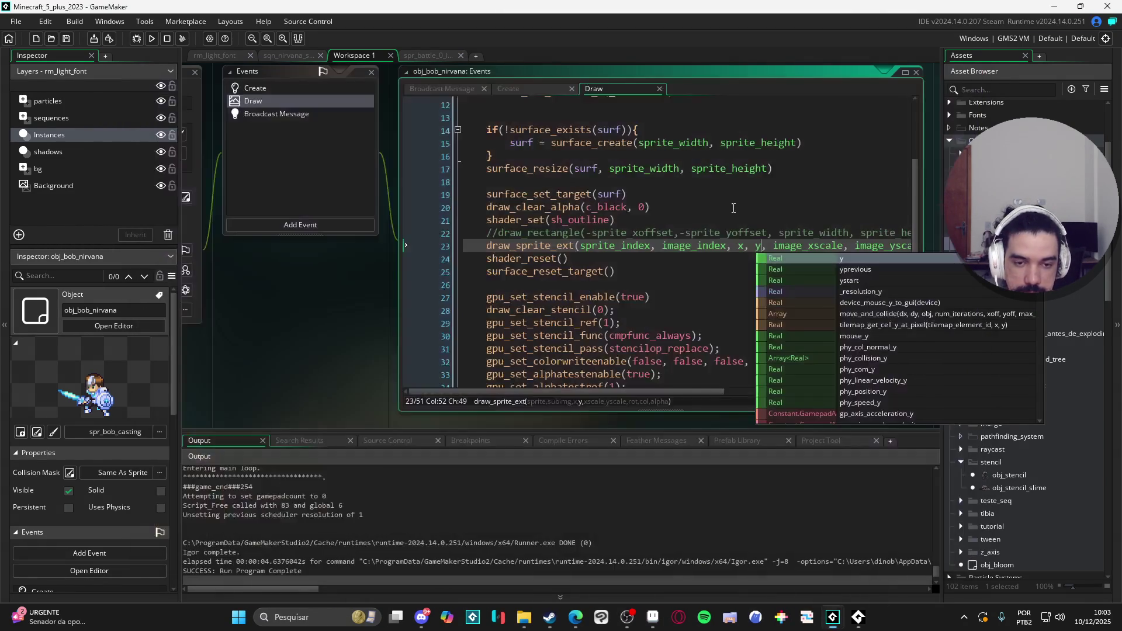
# Replace x, y with sprite_xoffset, sprite_yoffset using autocomplete and test-run
pyautogui.click(746, 246)
pyautogui.write('of')
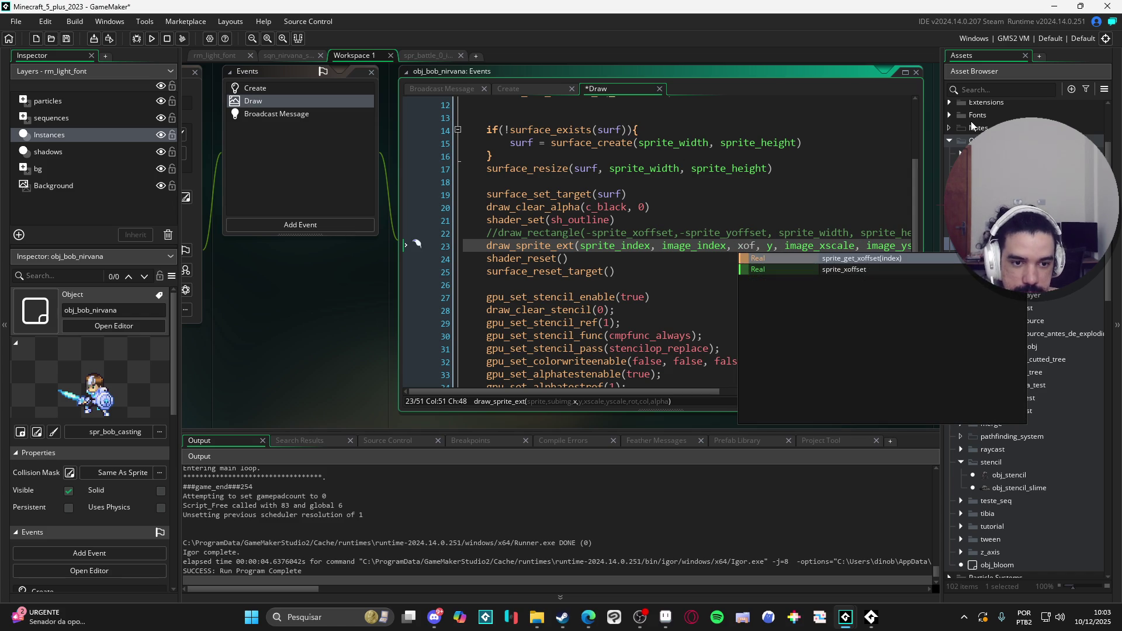
pyautogui.press('Down')
pyautogui.press('Return')
pyautogui.press('Right')
pyautogui.press('Right')
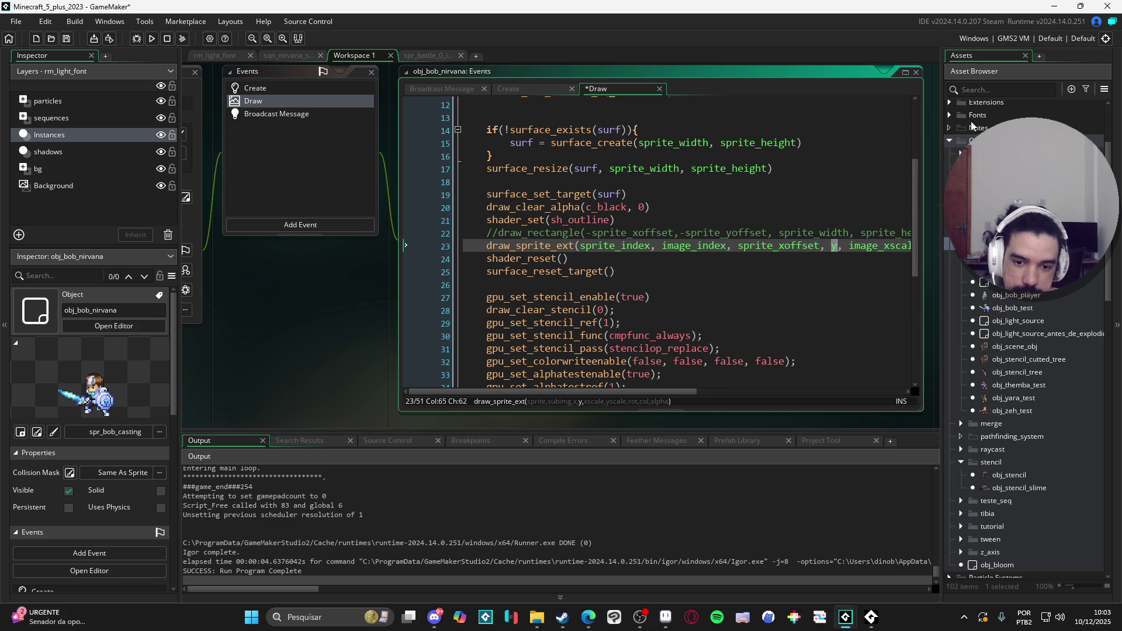
pyautogui.press('Delete')
pyautogui.write('sprite_y')
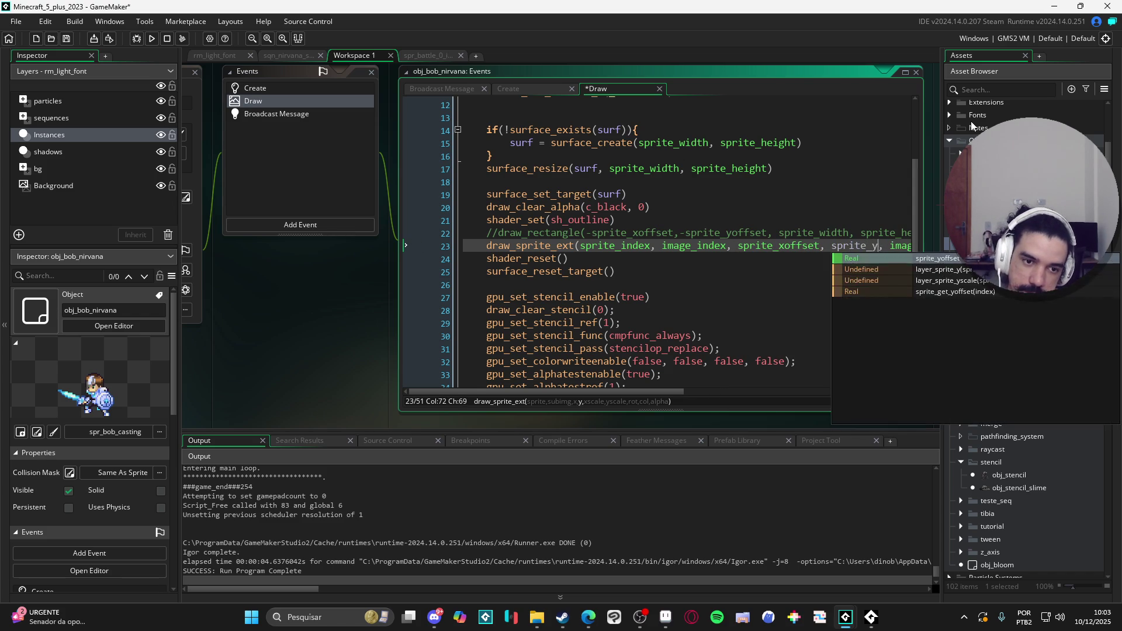
pyautogui.press('Return')
pyautogui.press('F5')
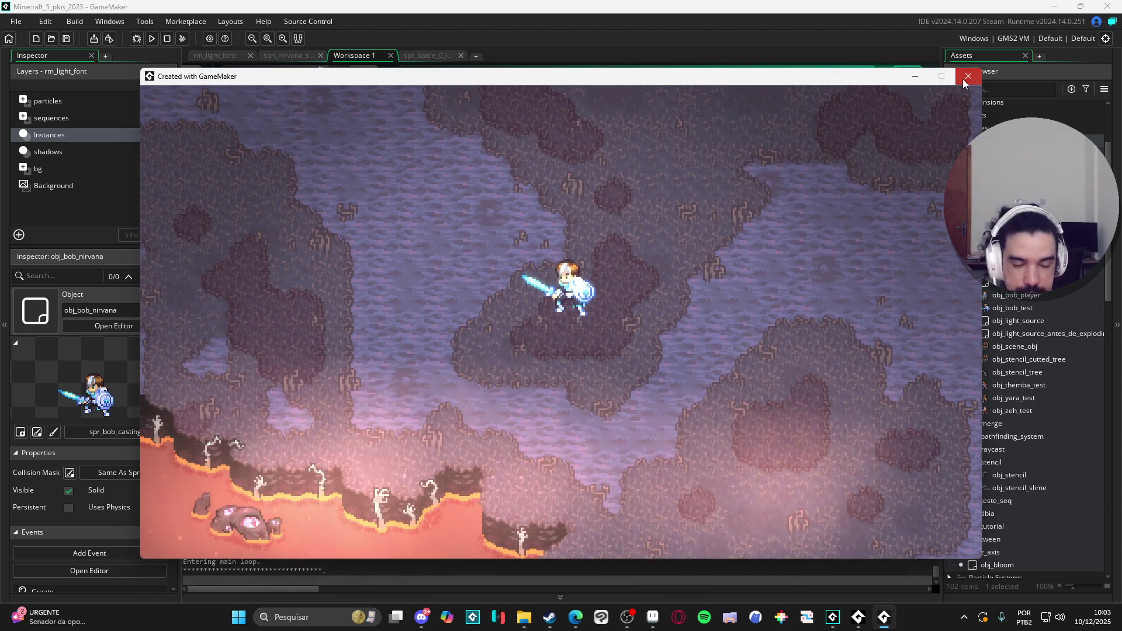
pyautogui.click(961, 80)
# Add ' + 2' to both sprite offset arguments on line 23
pyautogui.moveTo(811, 241)
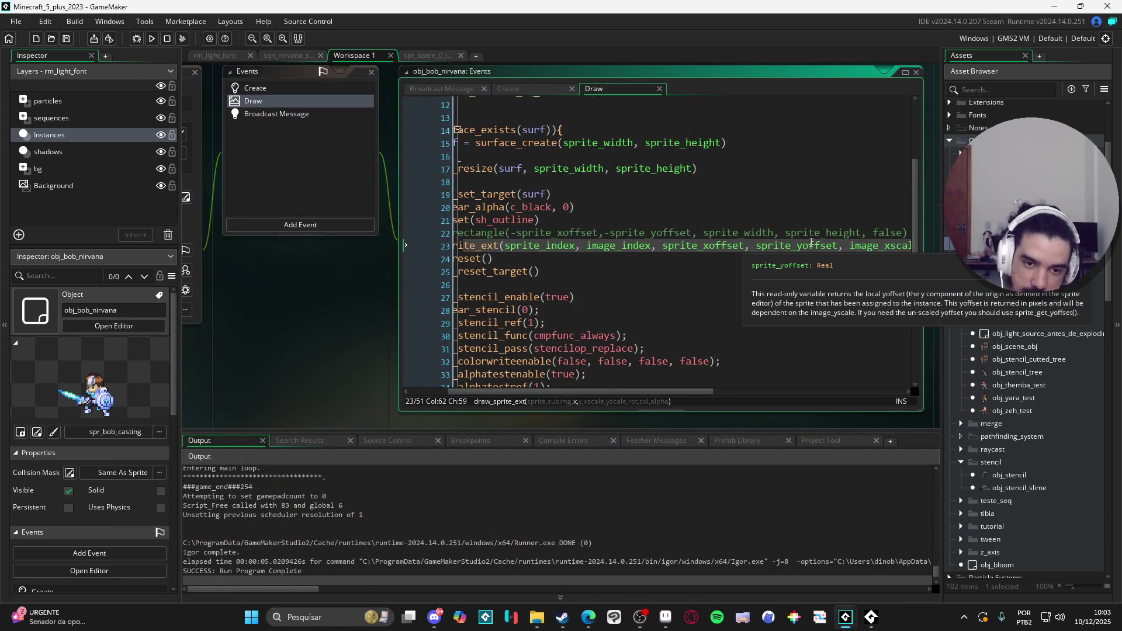
pyautogui.write('+ 2')
pyautogui.click(862, 246)
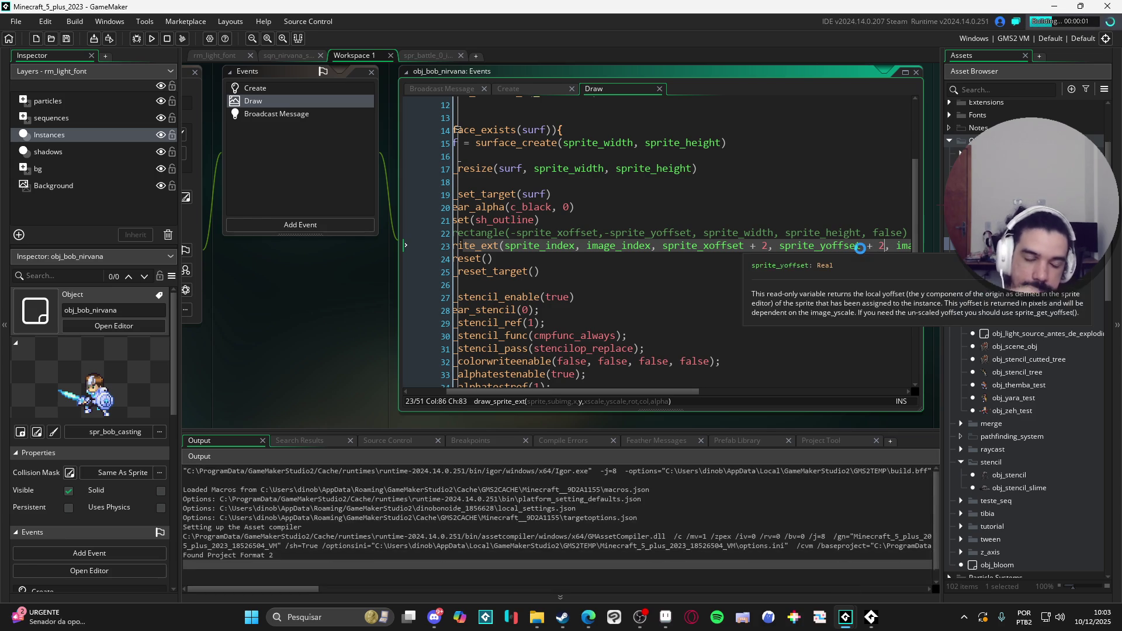
pyautogui.scroll(2, 770, 294)
pyautogui.moveTo(614, 290); pyautogui.dragTo(486, 291)
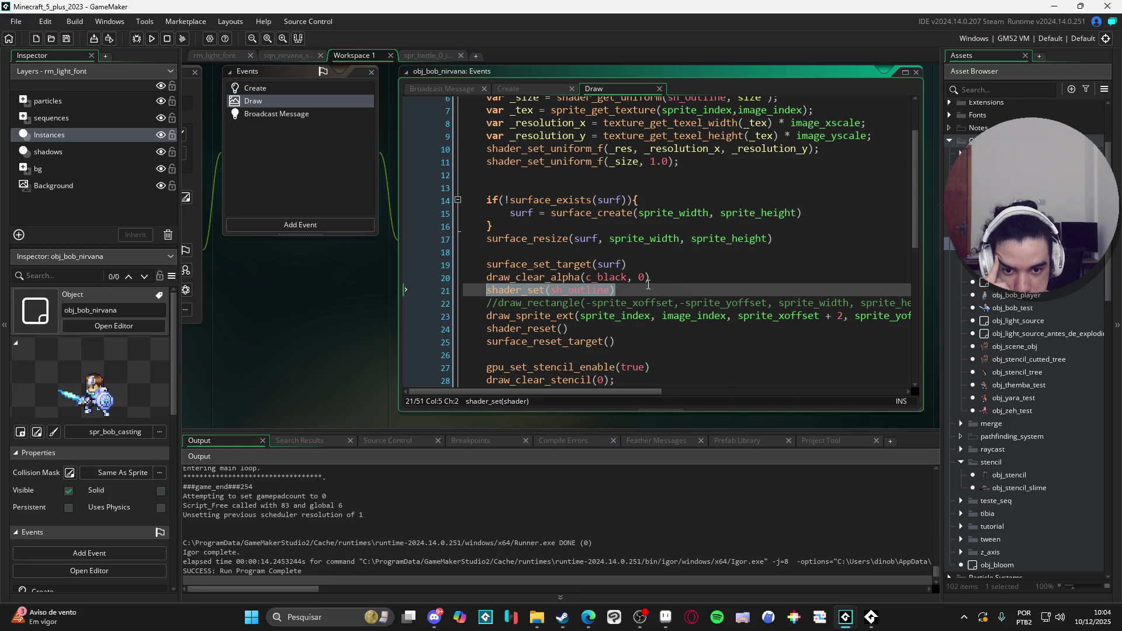
# Replace the old code with the pasted shader_get_uniform/shader_set_uniform_f block after shader_set(sh_outline), then test-run
pyautogui.scroll(2, 616, 198)
pyautogui.moveTo(487, 201)
pyautogui.mouseDown()
pyautogui.moveTo(433, 84)
pyautogui.moveTo(471, 167)
pyautogui.moveTo(475, 150)
pyautogui.mouseUp()
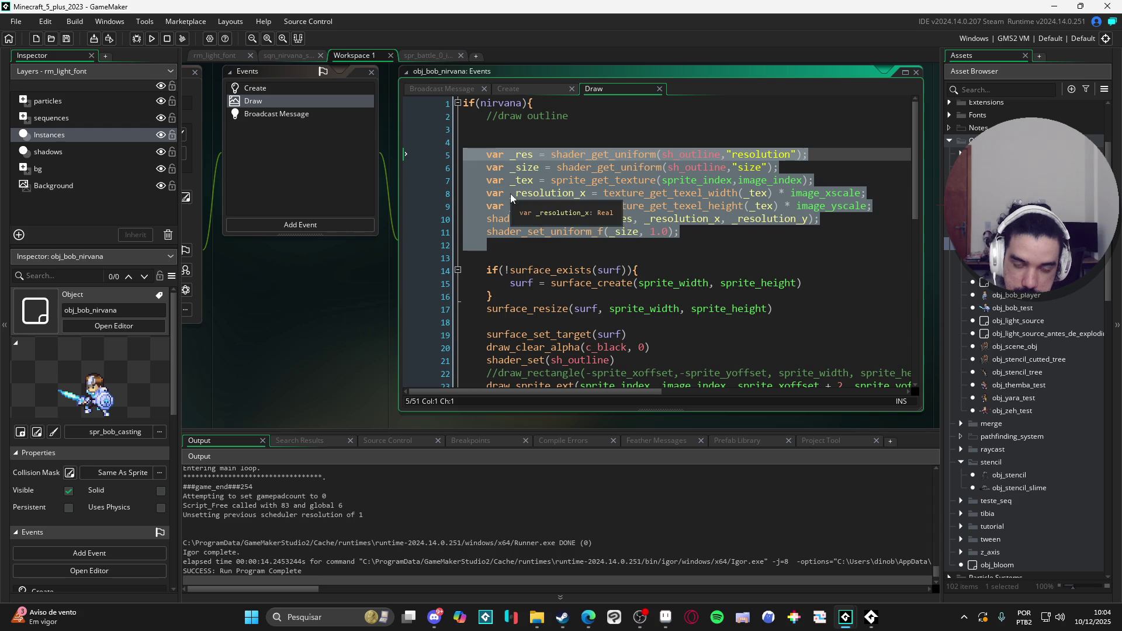
pyautogui.press('Delete')
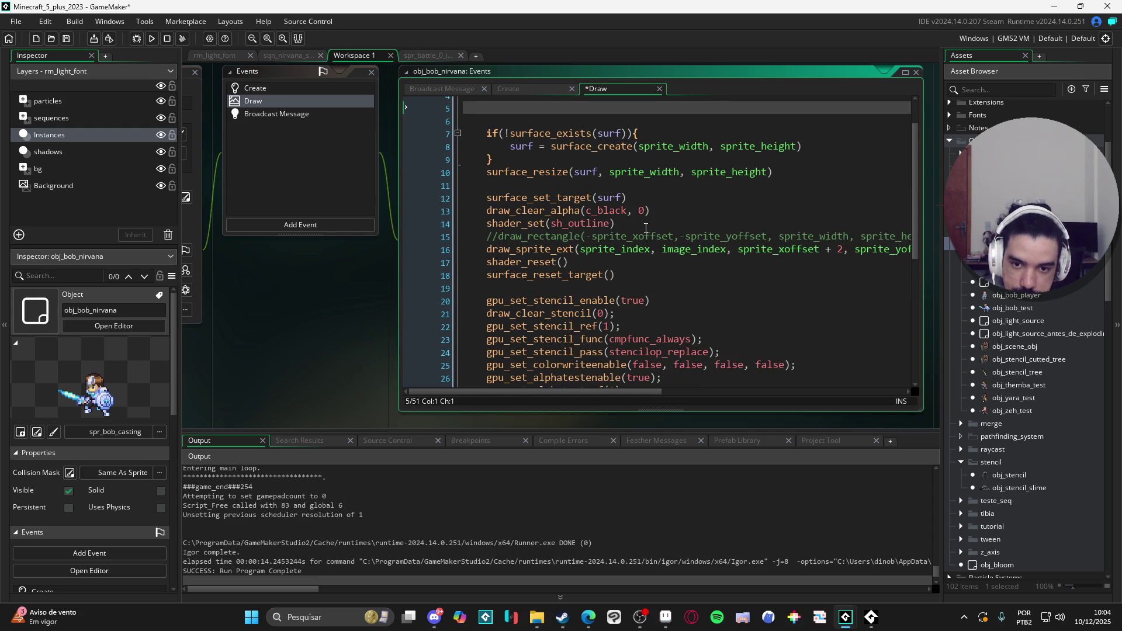
pyautogui.click(639, 228)
pyautogui.press('Return')
pyautogui.hotkey('ctrl', 'v')
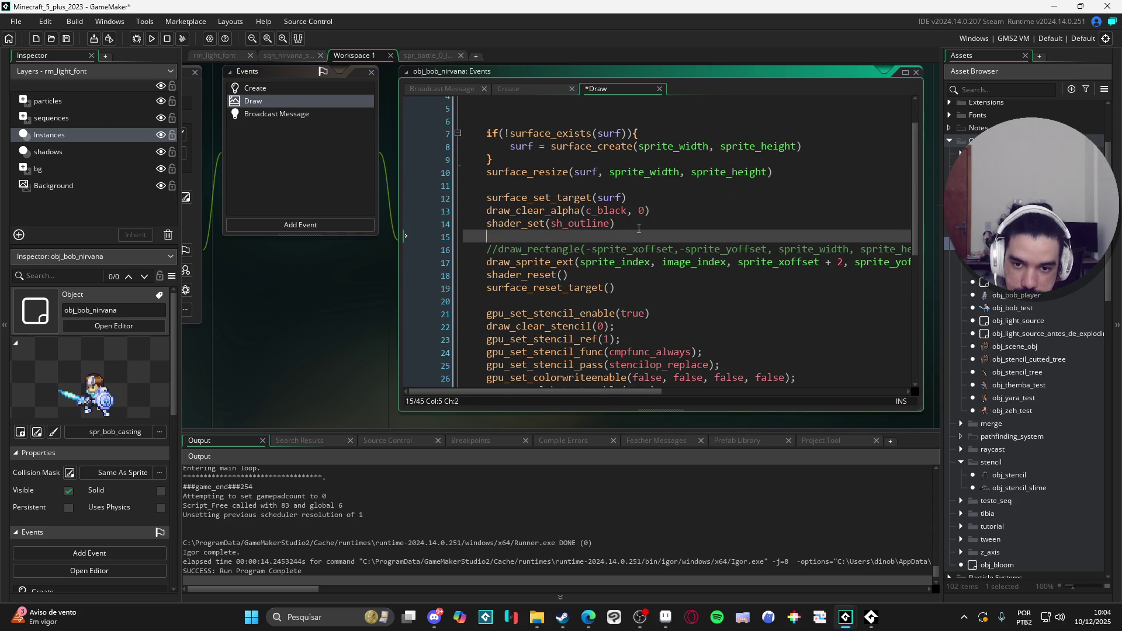
pyautogui.click(512, 237)
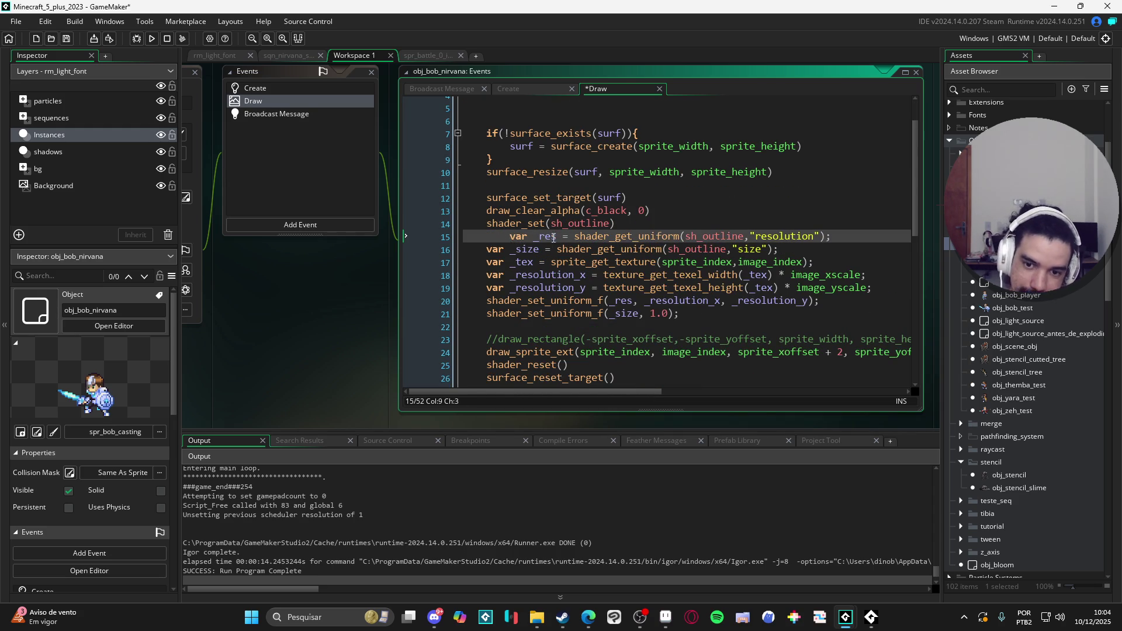
pyautogui.press('BackSpace')
pyautogui.scroll(-2, 553, 243)
pyautogui.press('F5')
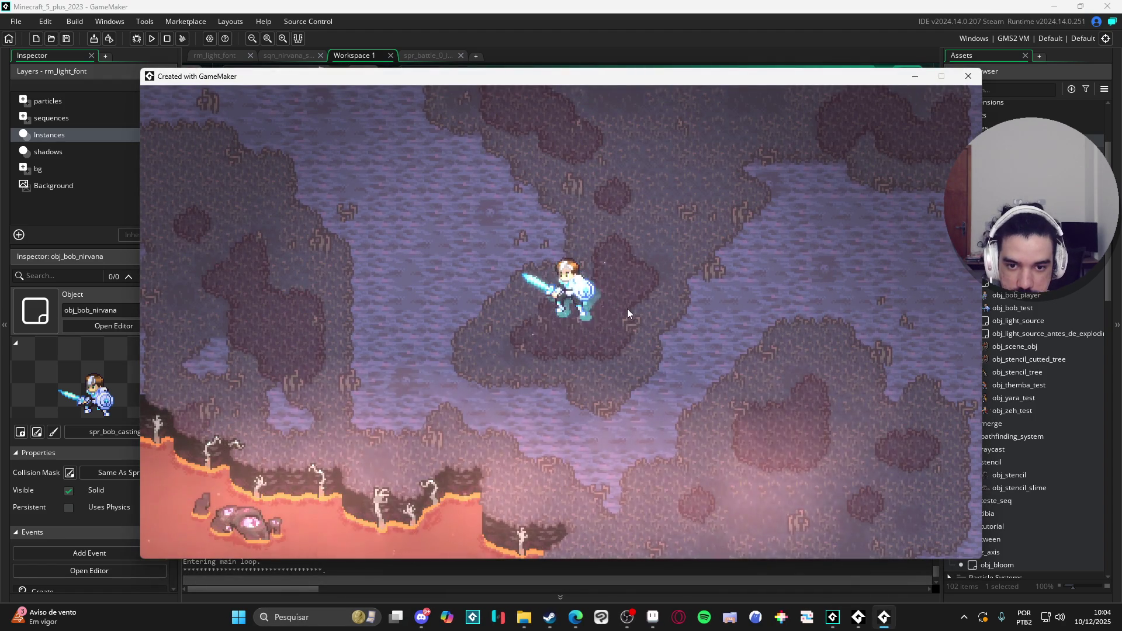
pyautogui.click(968, 76)
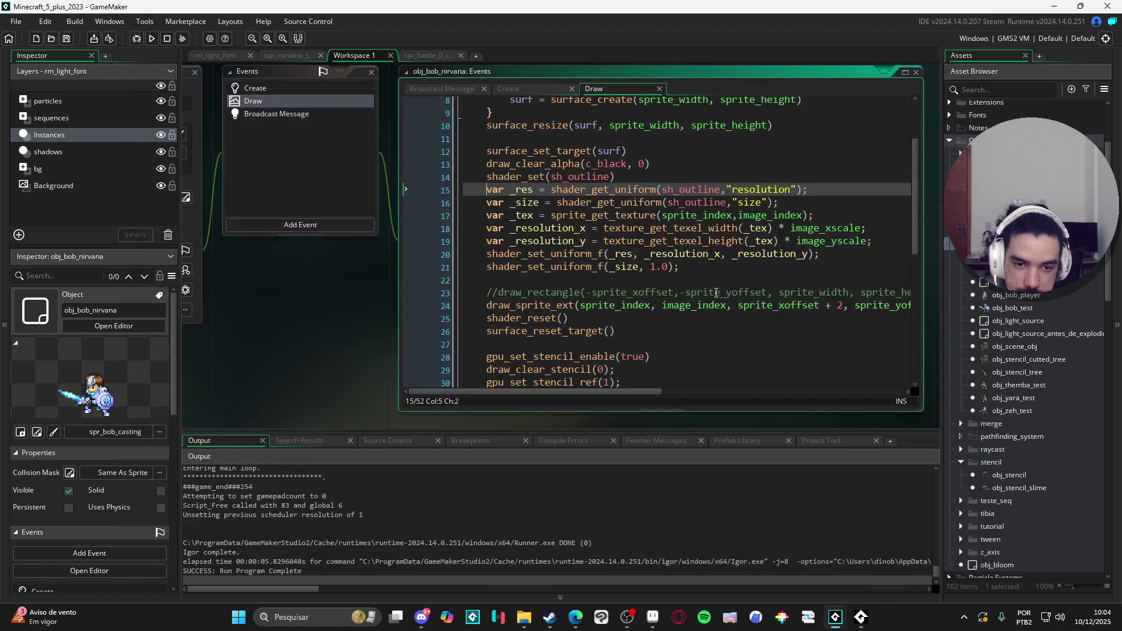
# Remove the '+ 2' from the draw_sprite_ext offsets and run the game again
pyautogui.click(840, 304)
pyautogui.scroll(-1, 884, 308)
pyautogui.scroll(2, 883, 308)
pyautogui.hscroll(2, 882, 328)
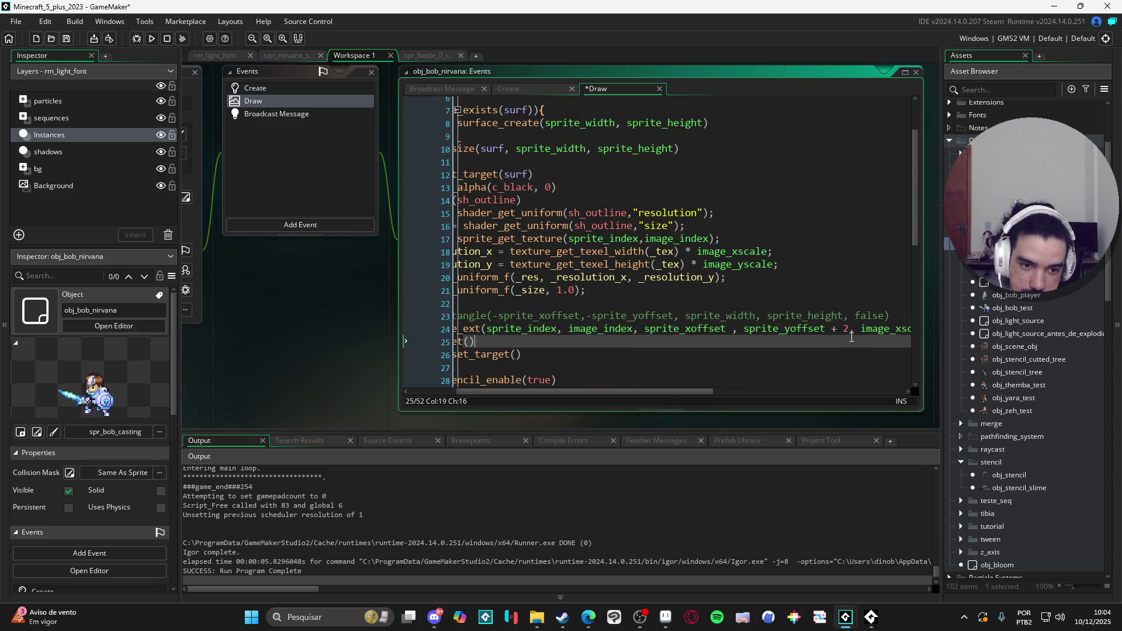
pyautogui.click(853, 333)
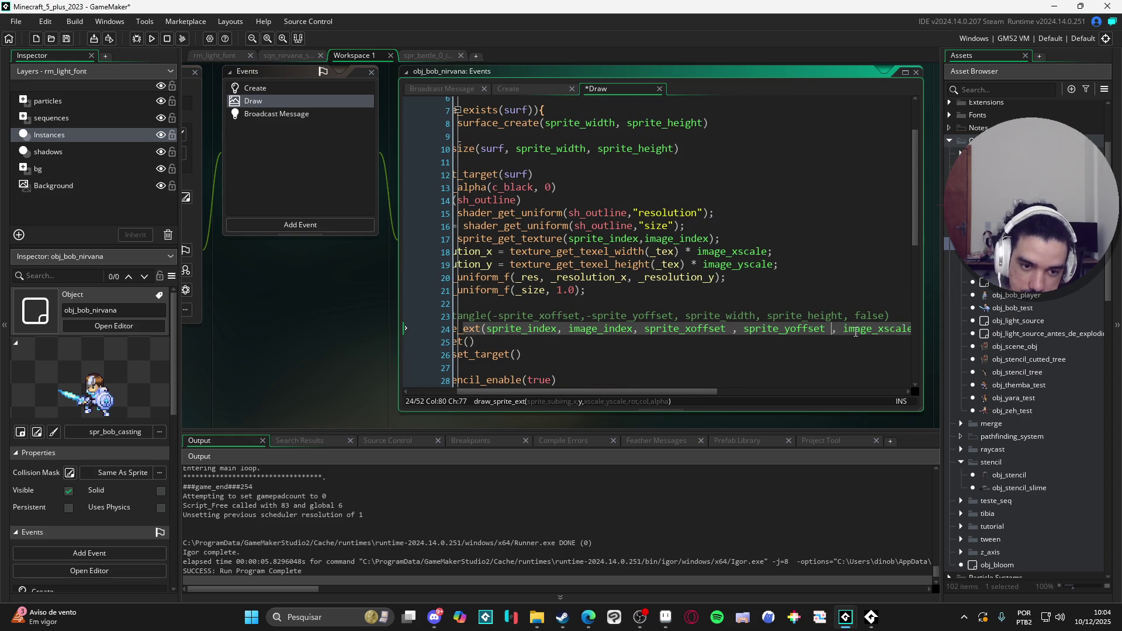
pyautogui.press('F5')
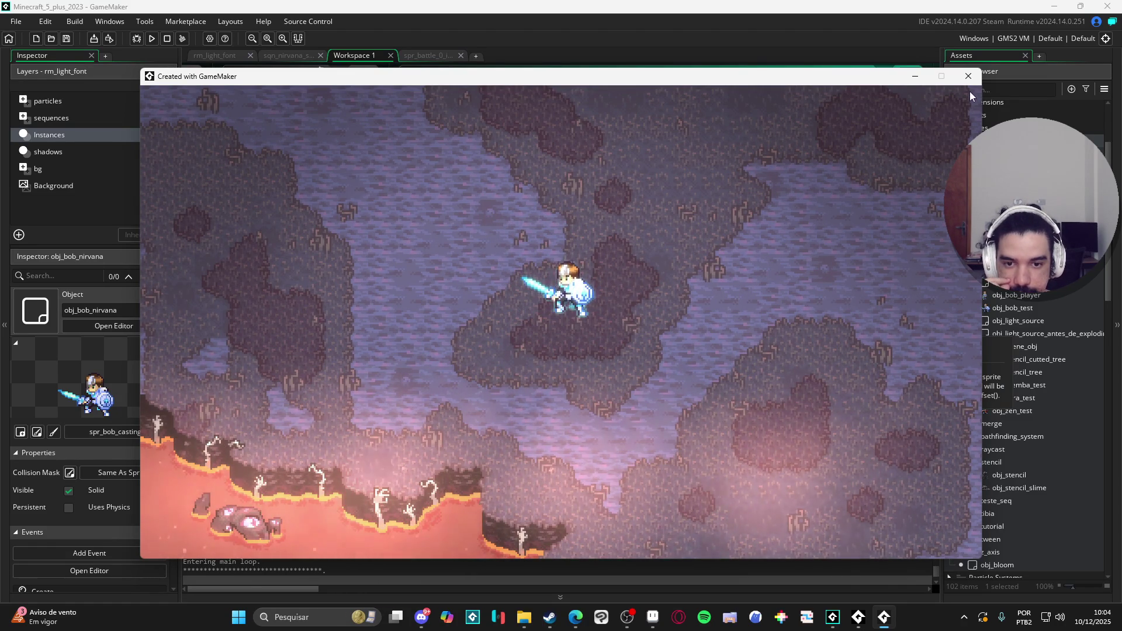
pyautogui.click(968, 76)
pyautogui.click(685, 278)
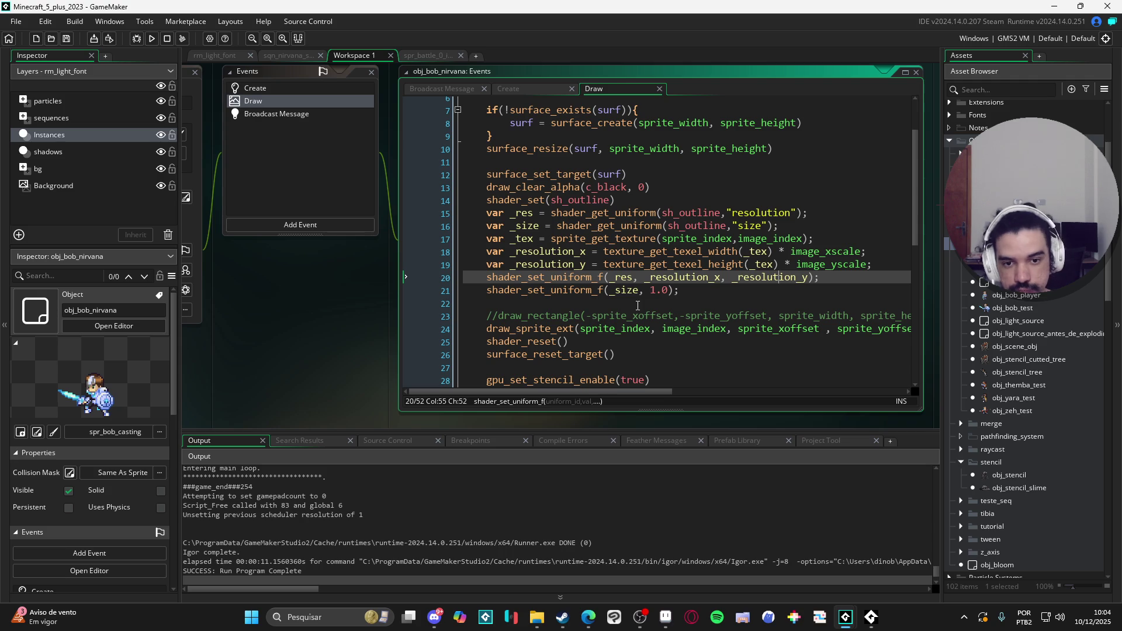
# Delete the blank lines 3–5 at the top of the Draw event
pyautogui.scroll(2, 635, 306)
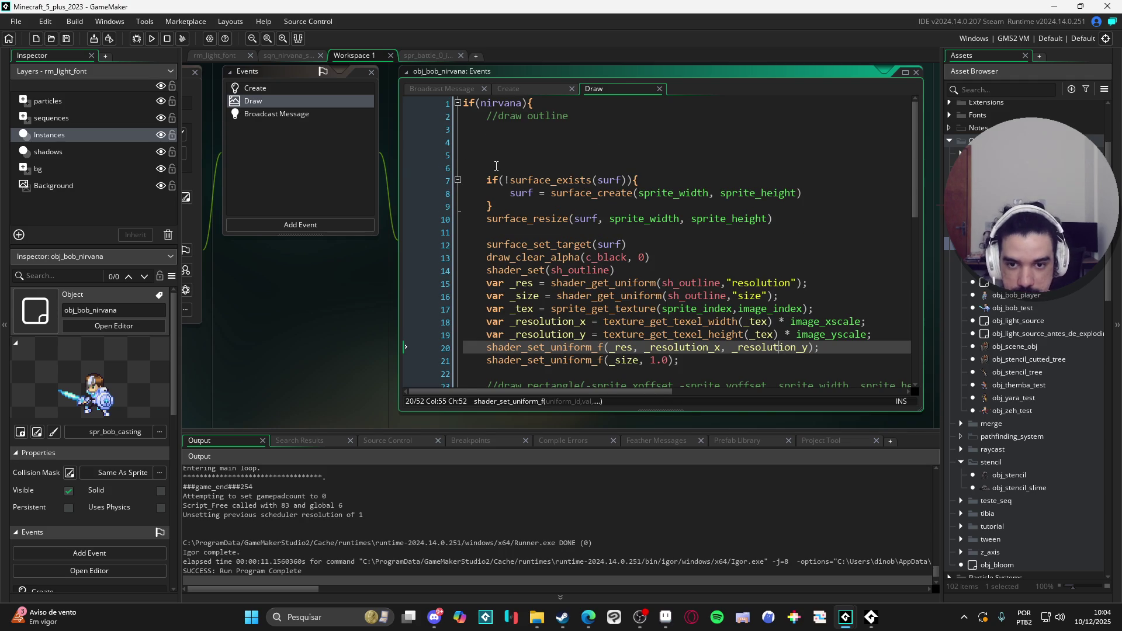
pyautogui.moveTo(497, 167); pyautogui.dragTo(433, 126)
pyautogui.press('Delete')
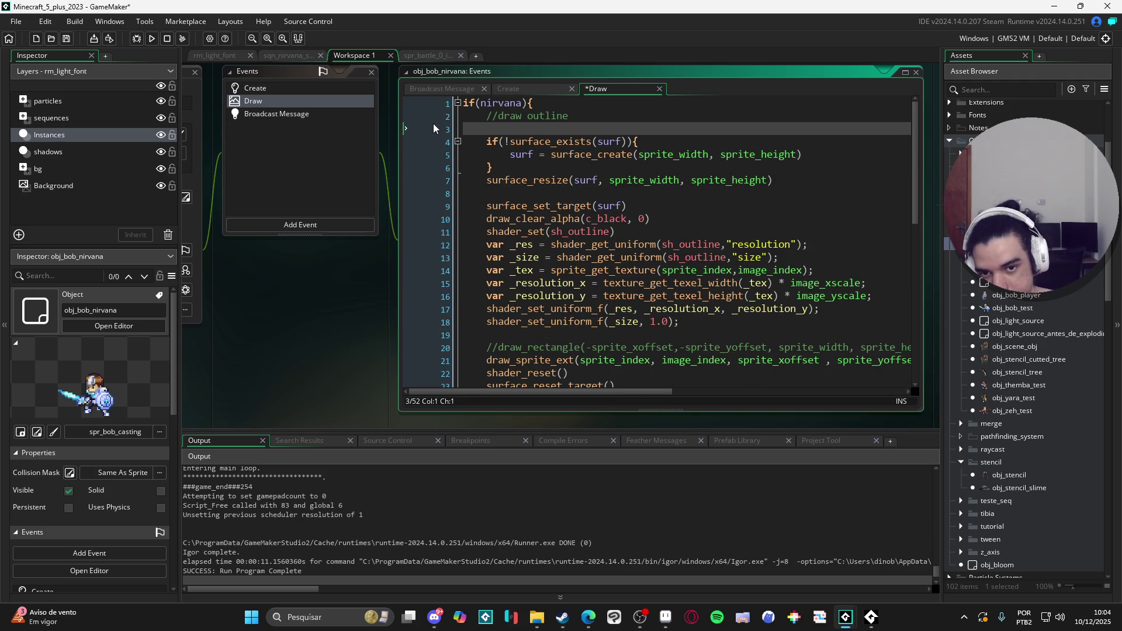
pyautogui.press('BackSpace')
# Delete the commented-out draw_rectangle line and its leftover empty line
pyautogui.scroll(-7, 717, 272)
pyautogui.scroll(-2, 716, 272)
pyautogui.scroll(10, 724, 266)
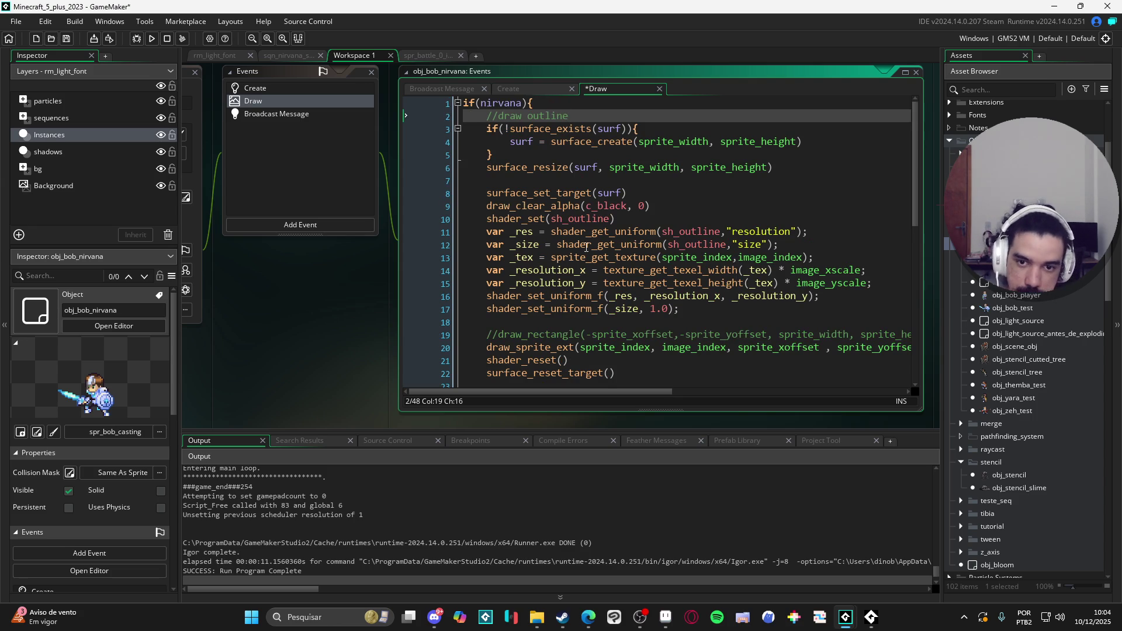
pyautogui.scroll(-4, 590, 252)
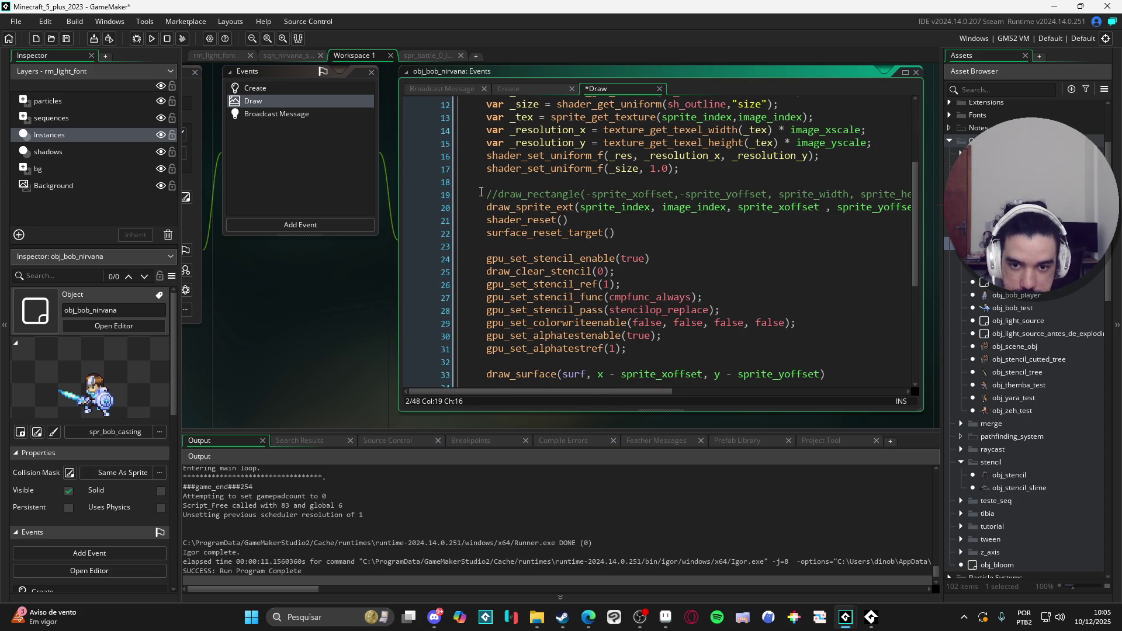
pyautogui.click(405, 193)
pyautogui.press('BackSpace')
pyautogui.press('BackSpace')
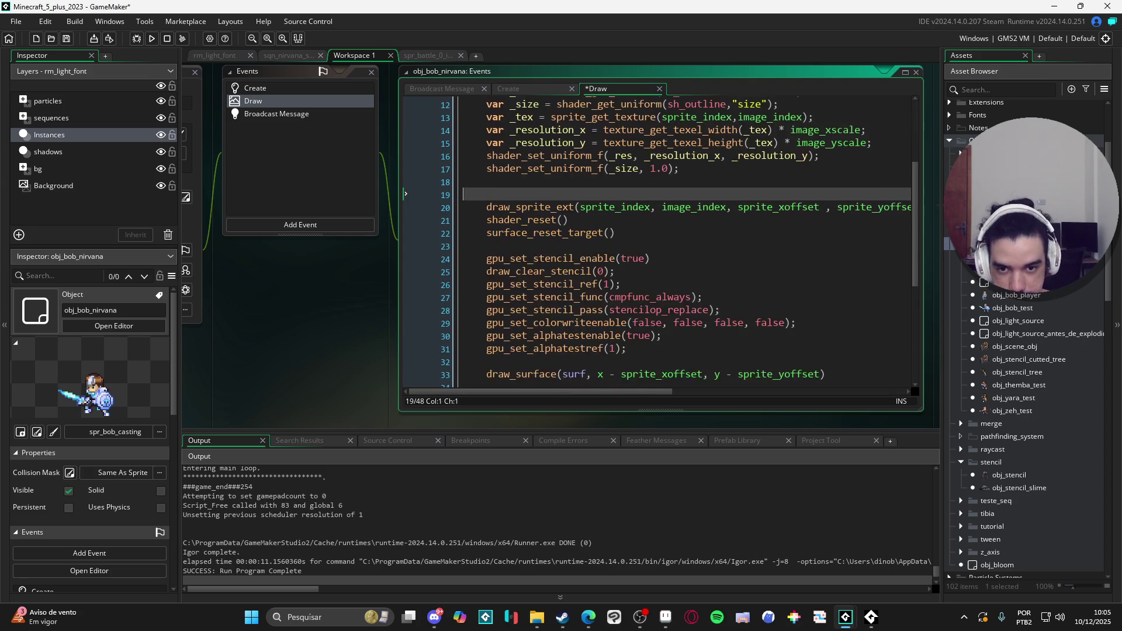
pyautogui.press('BackSpace')
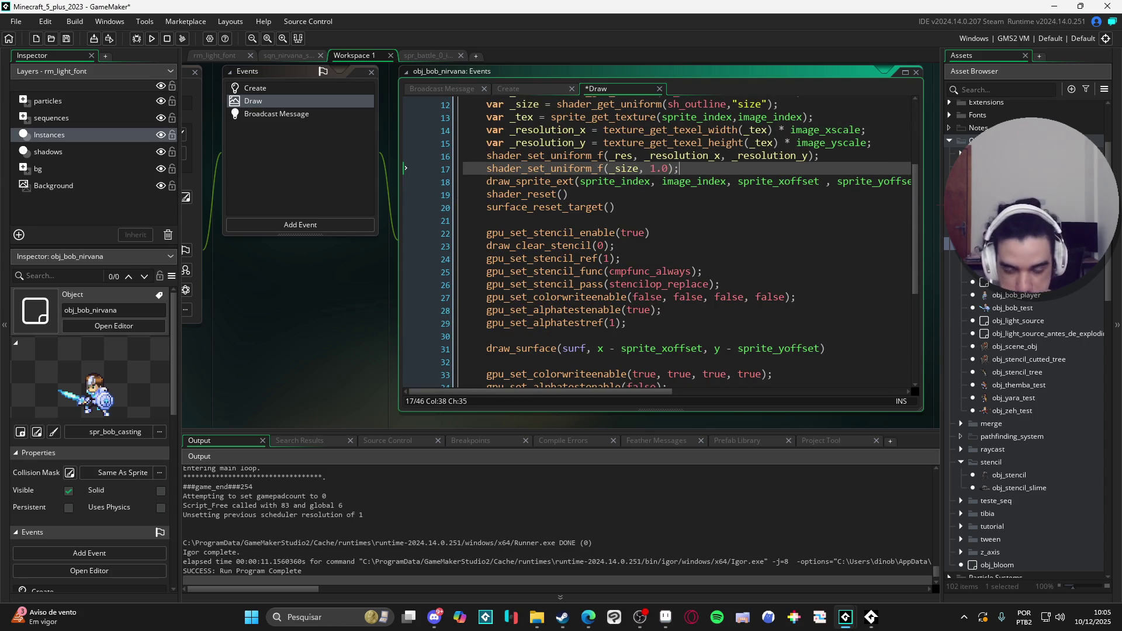
pyautogui.scroll(3, 579, 305)
pyautogui.moveTo(483, 206)
pyautogui.mouseDown()
pyautogui.moveTo(710, 209)
pyautogui.moveTo(731, 260)
pyautogui.moveTo(783, 274)
pyautogui.mouseUp()
pyautogui.click(639, 247)
pyautogui.moveTo(485, 208)
pyautogui.mouseDown()
pyautogui.moveTo(760, 222)
pyautogui.moveTo(799, 277)
pyautogui.mouseUp()
pyautogui.click(563, 183)
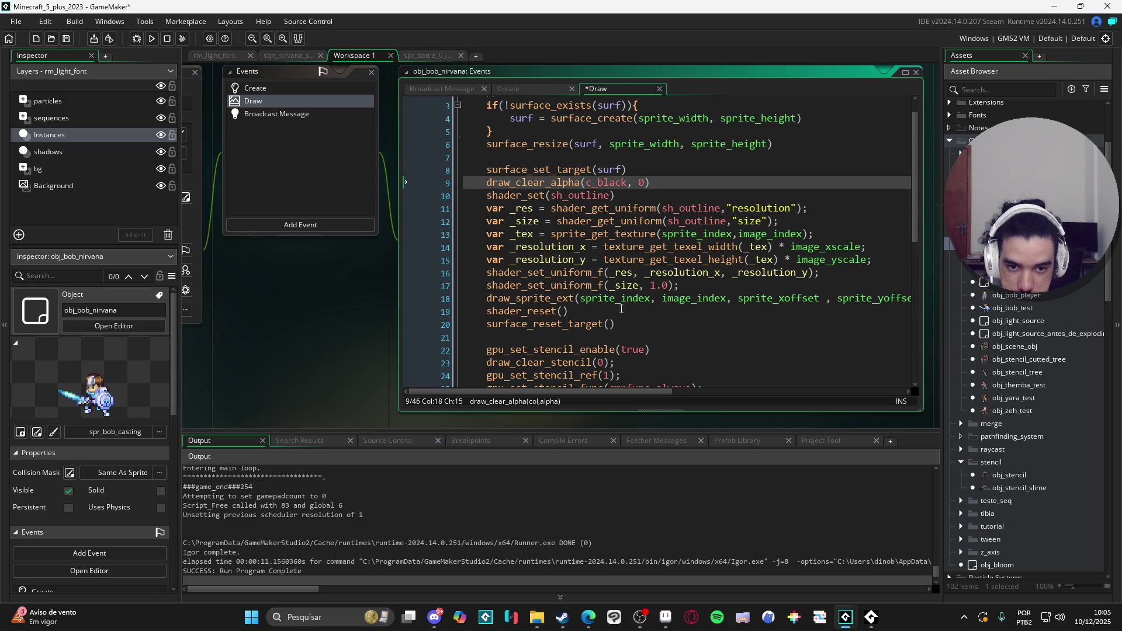
pyautogui.scroll(-1, 610, 322)
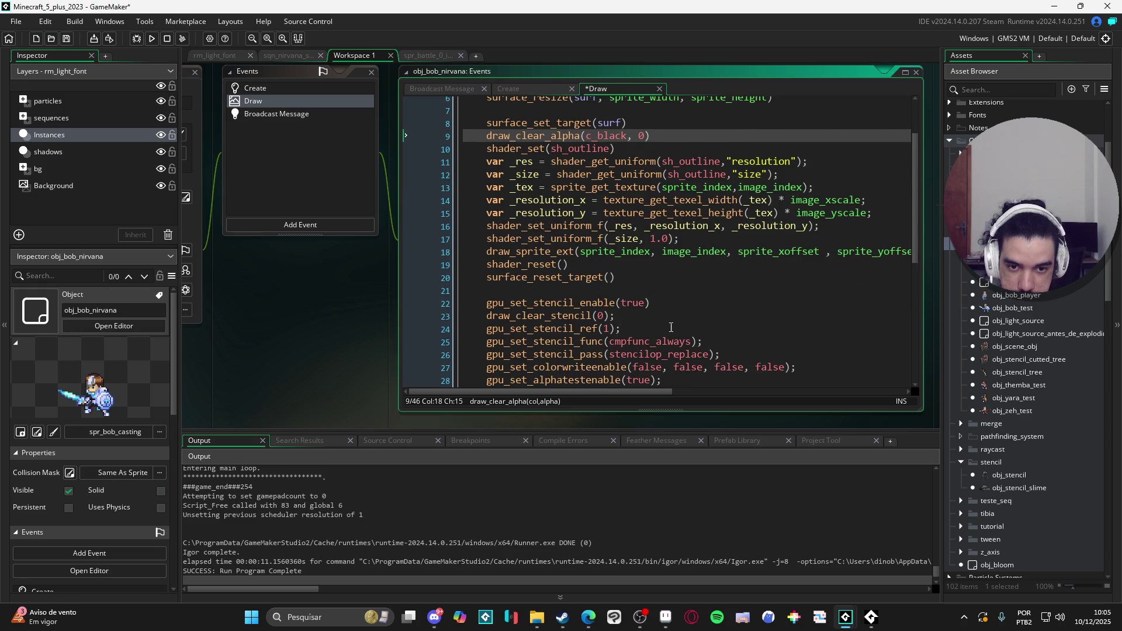
# Rename surf to outline_surf in the Create event and copy the new name
pyautogui.scroll(2, 670, 328)
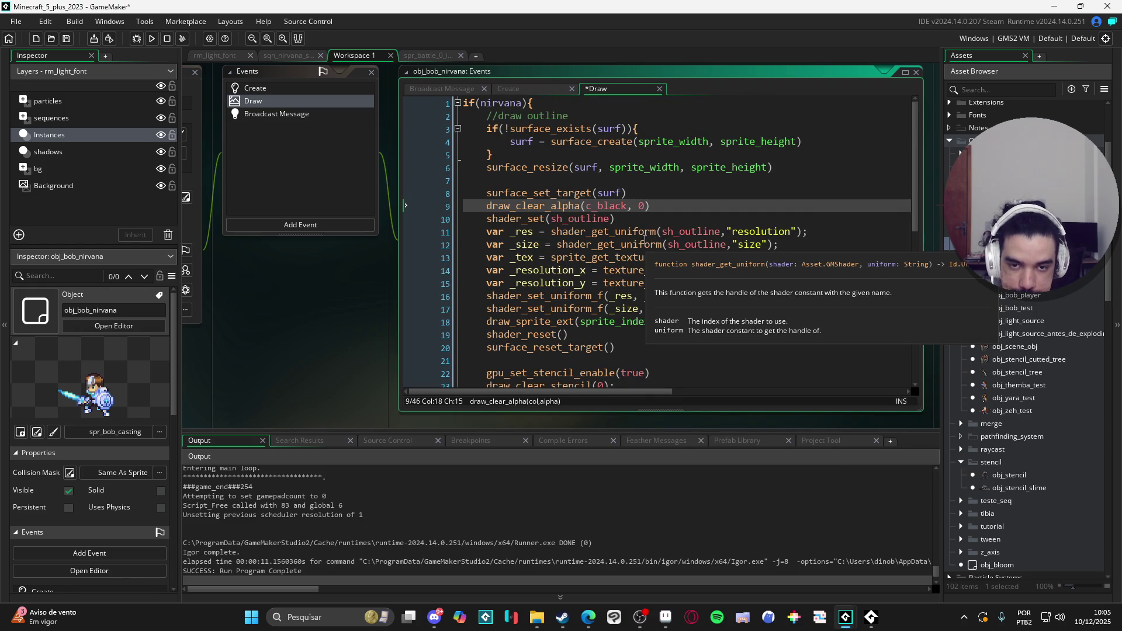
pyautogui.click(297, 89)
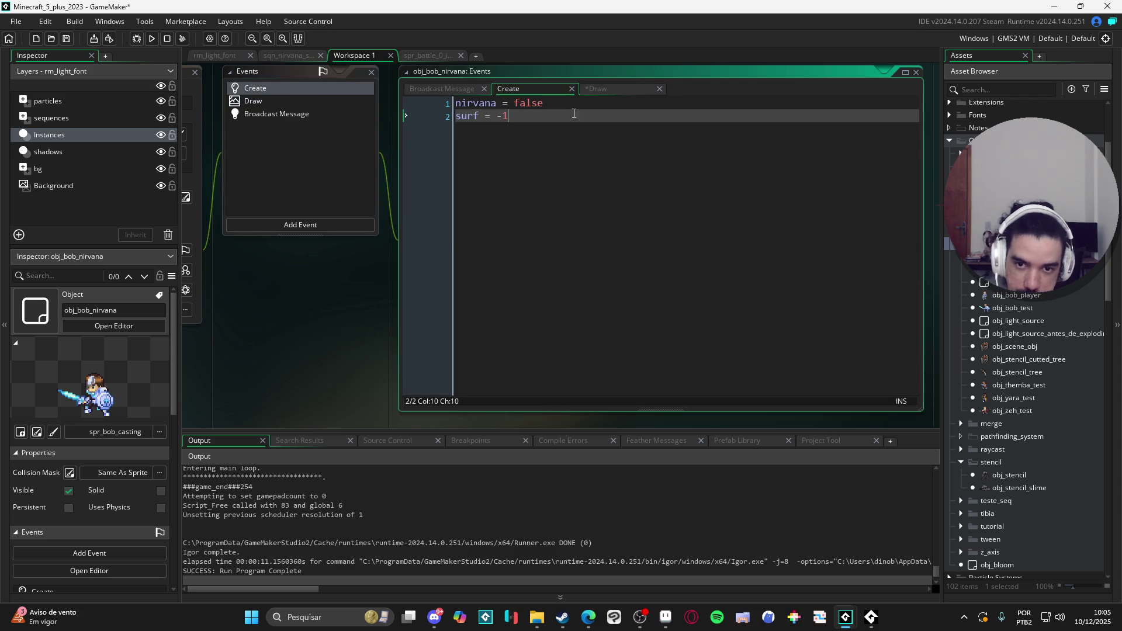
pyautogui.write('outline_')
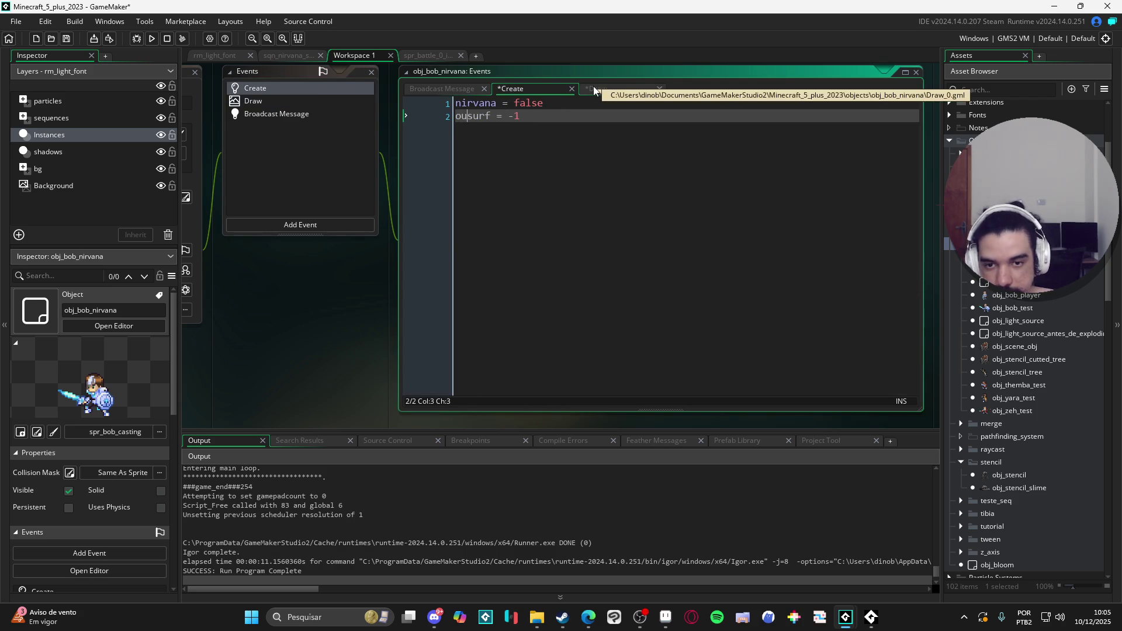
pyautogui.doubleClick(481, 122)
pyautogui.hotkey('ctrl', 'c')
# Paste outline_surf over surf on Draw event lines 3, 6 and 8, then run the game
pyautogui.click(297, 106)
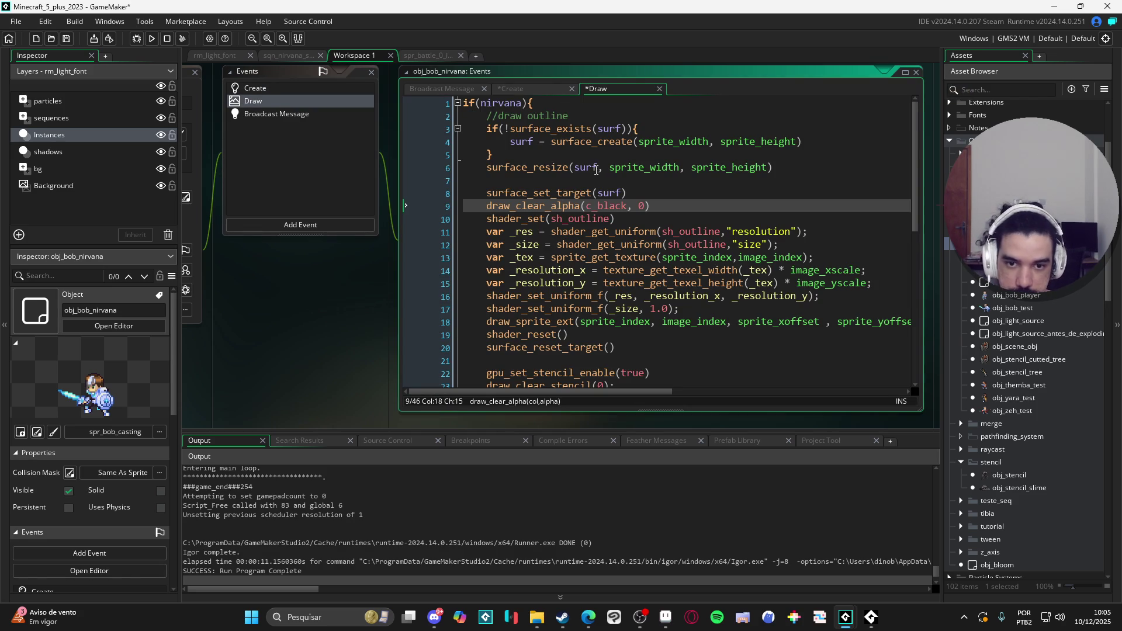
pyautogui.doubleClick(609, 128)
pyautogui.hotkey('ctrl', 'v')
pyautogui.doubleClick(586, 168)
pyautogui.hotkey('ctrl', 'v')
pyautogui.click(521, 144)
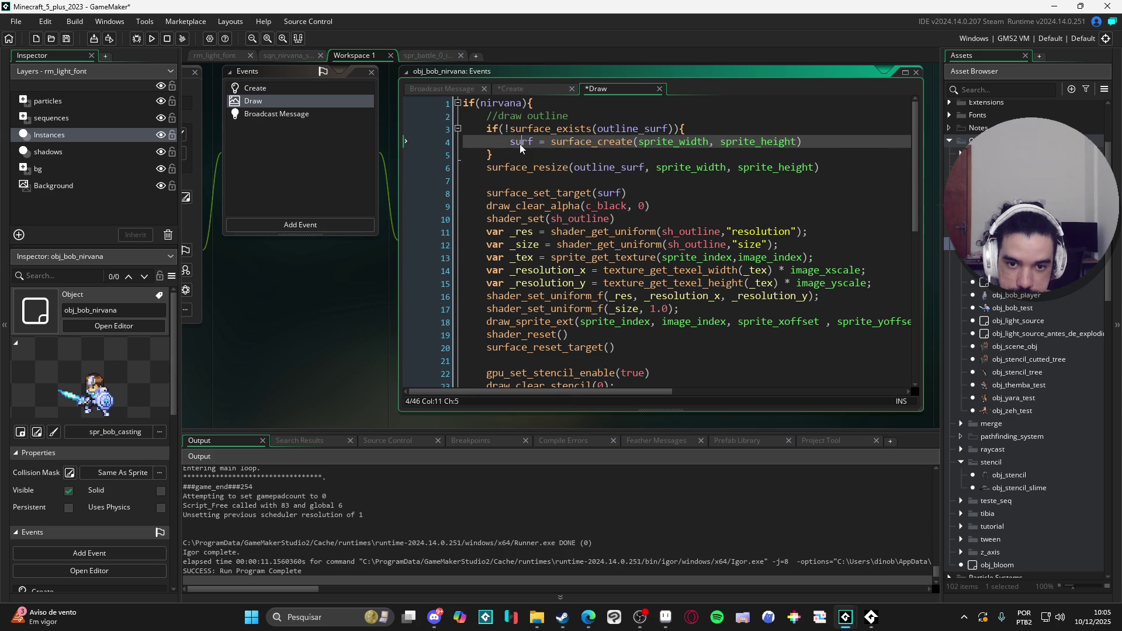
pyautogui.doubleClick(621, 191)
pyautogui.hotkey('ctrl', 'v')
pyautogui.scroll(-3, 643, 222)
pyautogui.scroll(3, 666, 240)
pyautogui.click(674, 245)
pyautogui.scroll(-2, 702, 257)
pyautogui.press('F5')
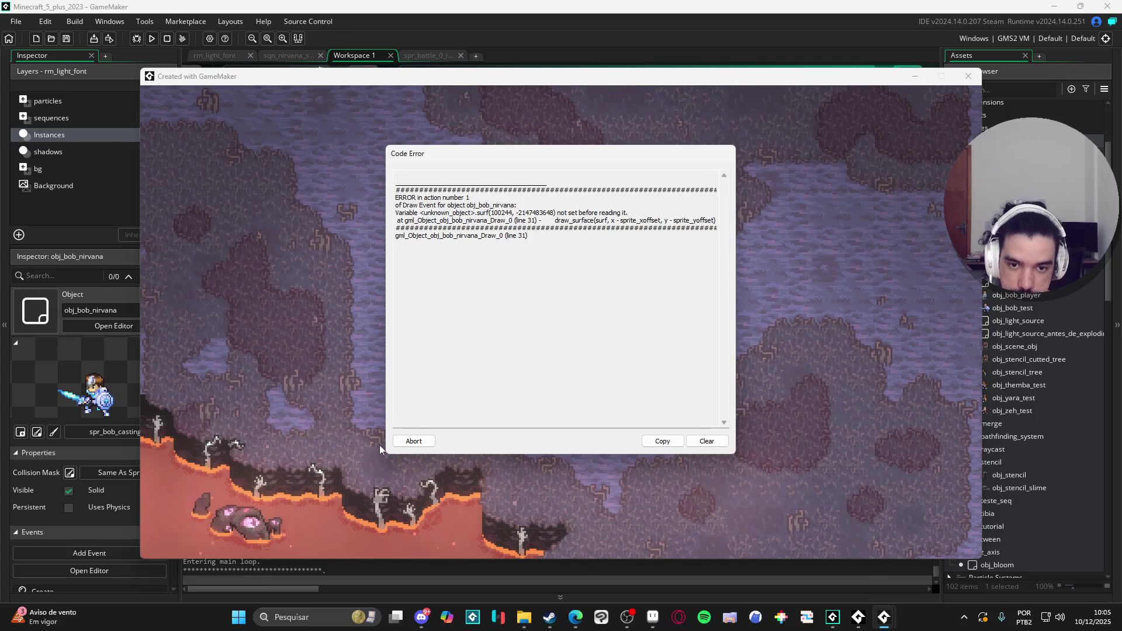
# Abort the surf code error and close the crashed game window
pyautogui.click(413, 441)
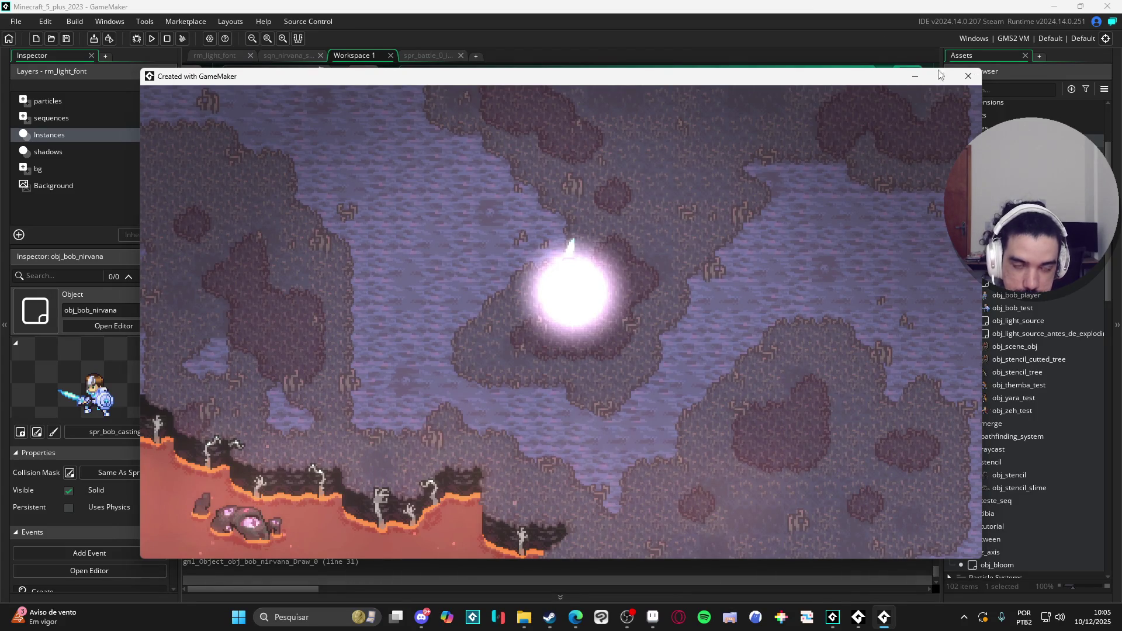
pyautogui.click(968, 77)
pyautogui.scroll(-4, 578, 297)
pyautogui.click(577, 292)
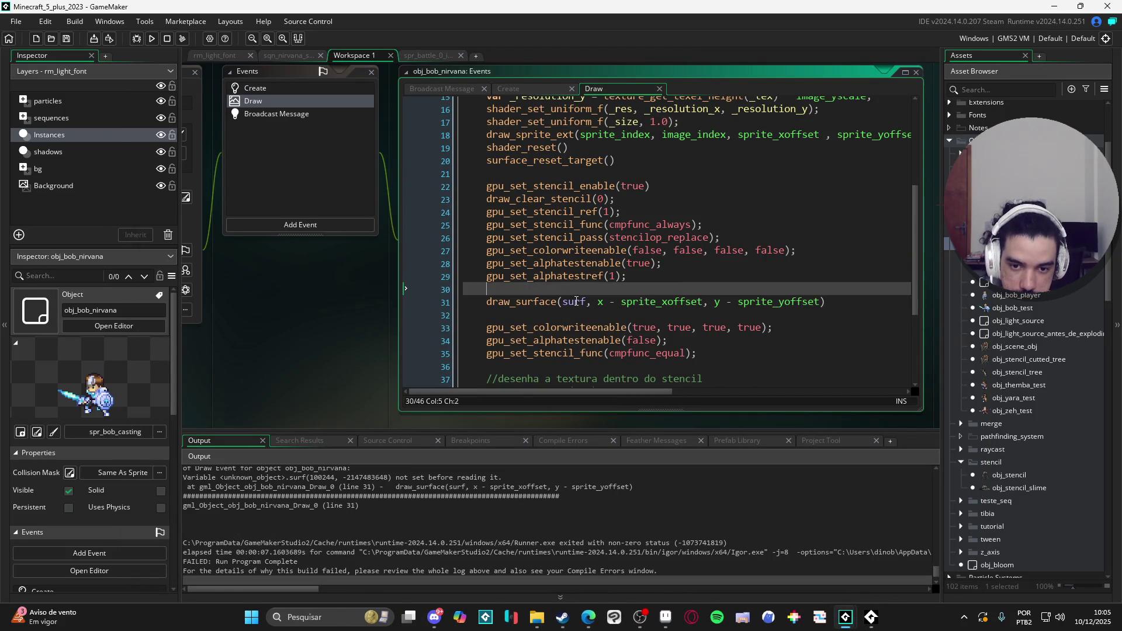
# Change surf to outline_surf in line 31's draw_surface call and rerun the game
pyautogui.doubleClick(577, 301)
pyautogui.write('outline_surf')
pyautogui.scroll(-3, 630, 286)
pyautogui.press('F5')
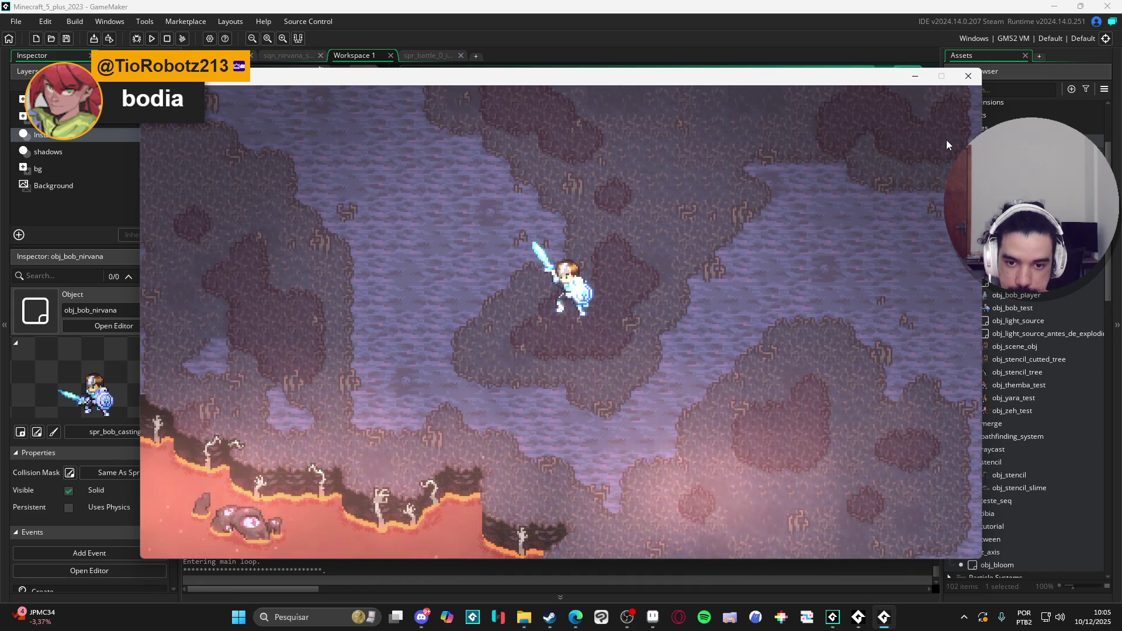
pyautogui.click(976, 79)
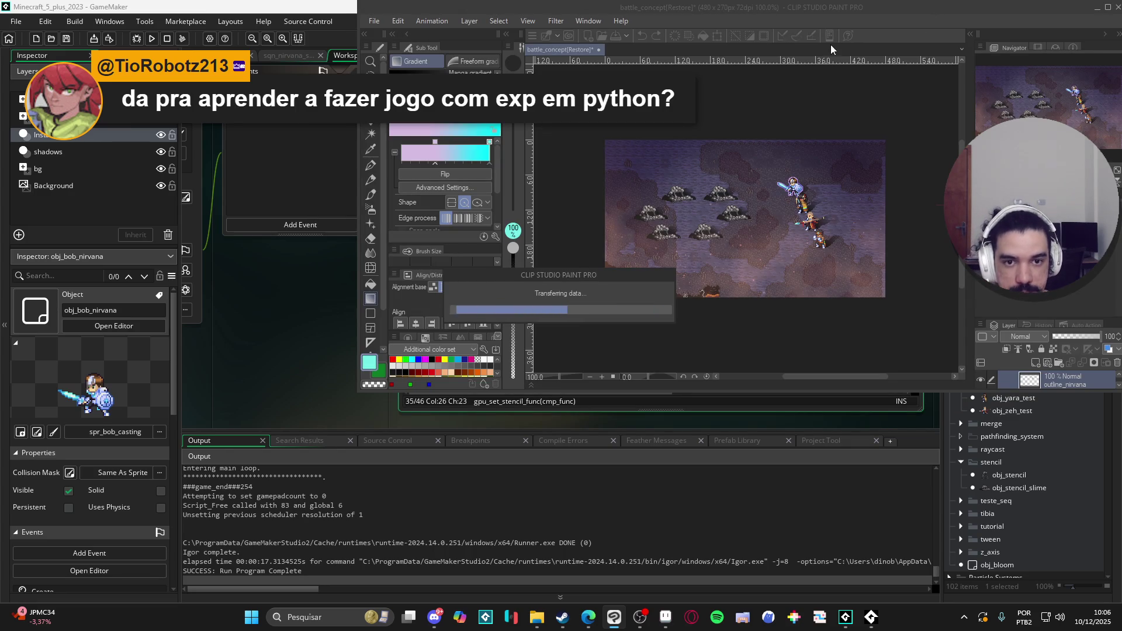
pyautogui.doubleClick(889, 12)
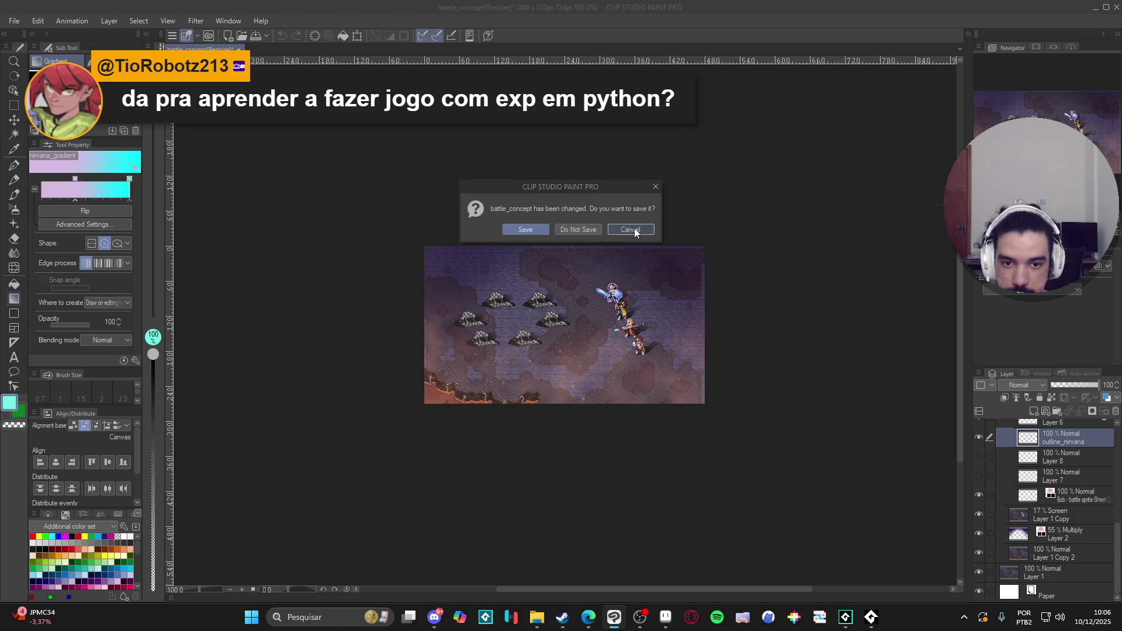
pyautogui.click(633, 233)
pyautogui.scroll(3, 566, 334)
pyautogui.scroll(2, 565, 335)
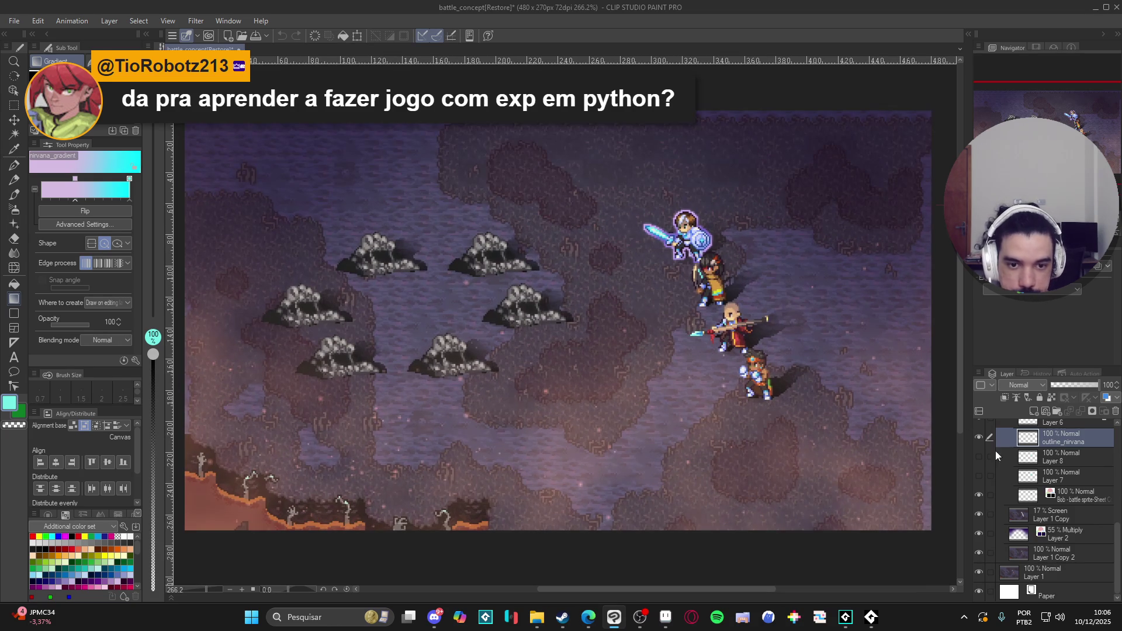
pyautogui.scroll(3, 1040, 515)
pyautogui.scroll(3, 1041, 514)
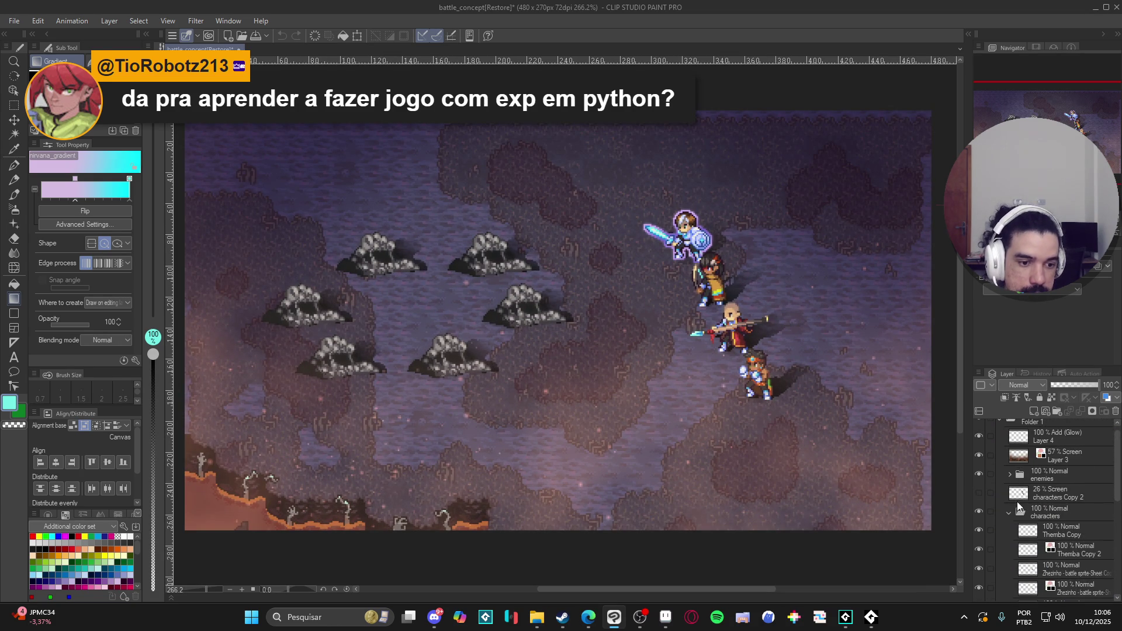
pyautogui.scroll(1, 1019, 504)
pyautogui.click(1000, 426)
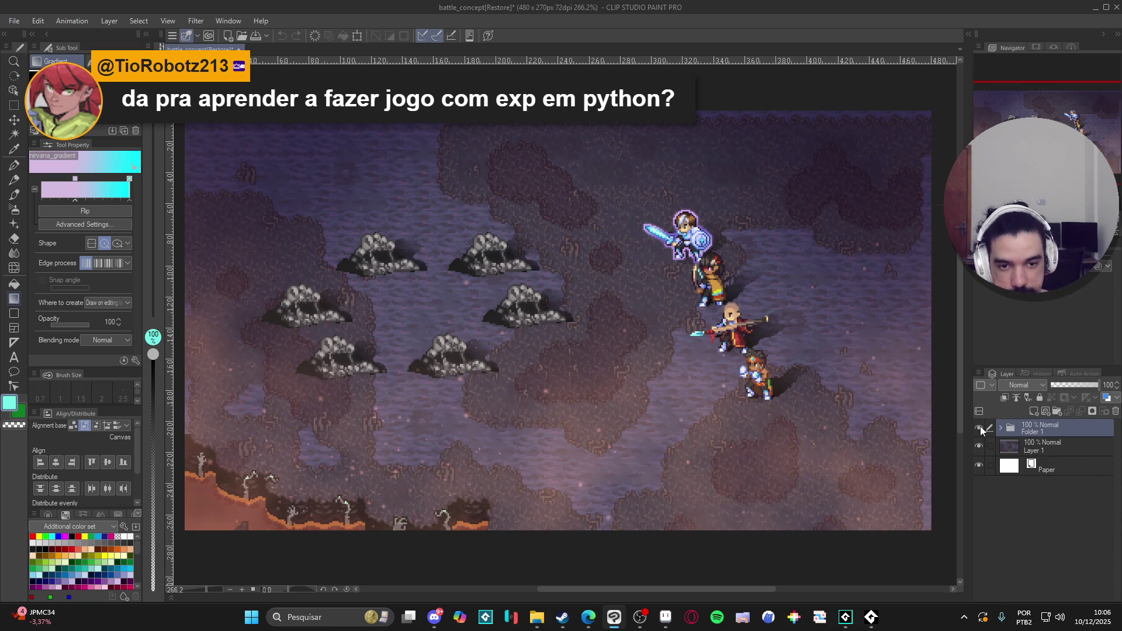
pyautogui.click(980, 426)
pyautogui.click(980, 426)
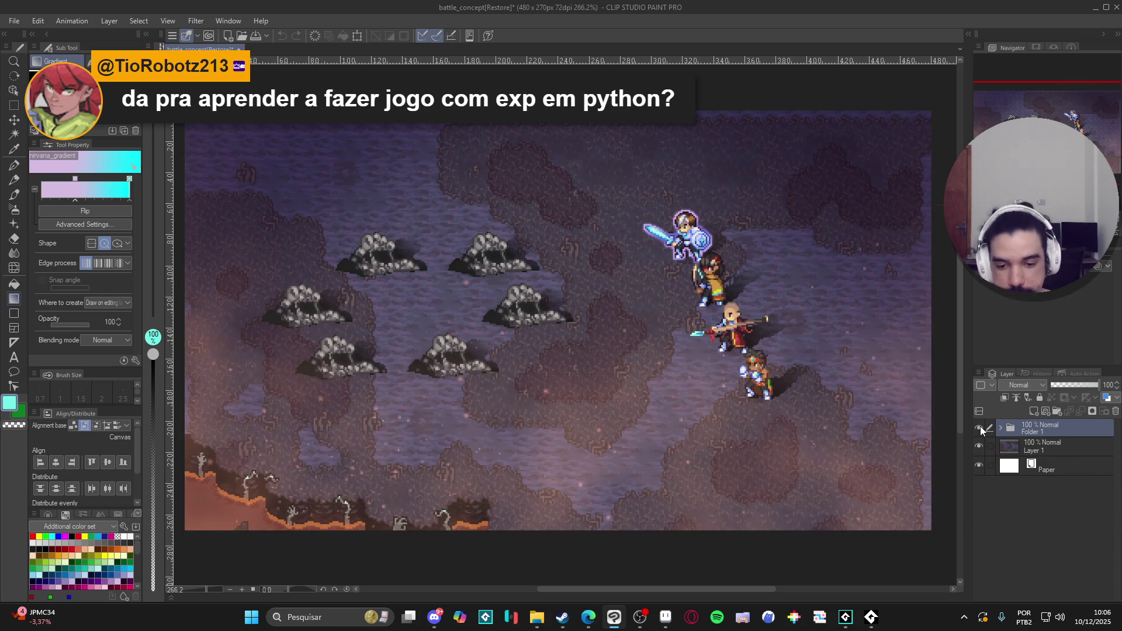
pyautogui.moveTo(536, 617)
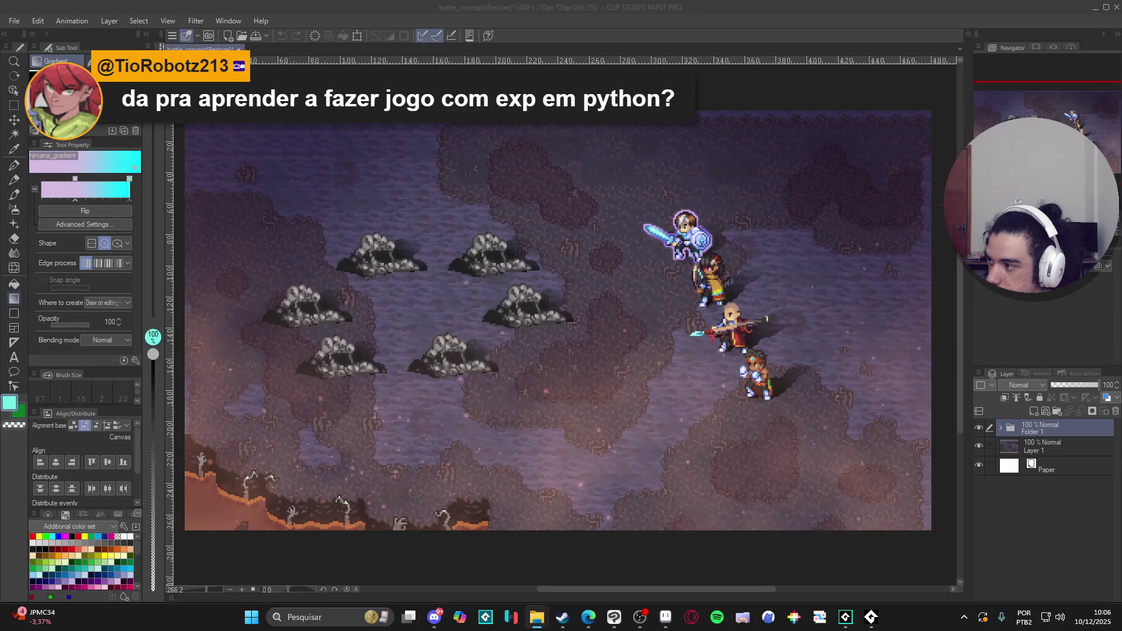
pyautogui.hotkey('alt', 'Tab')
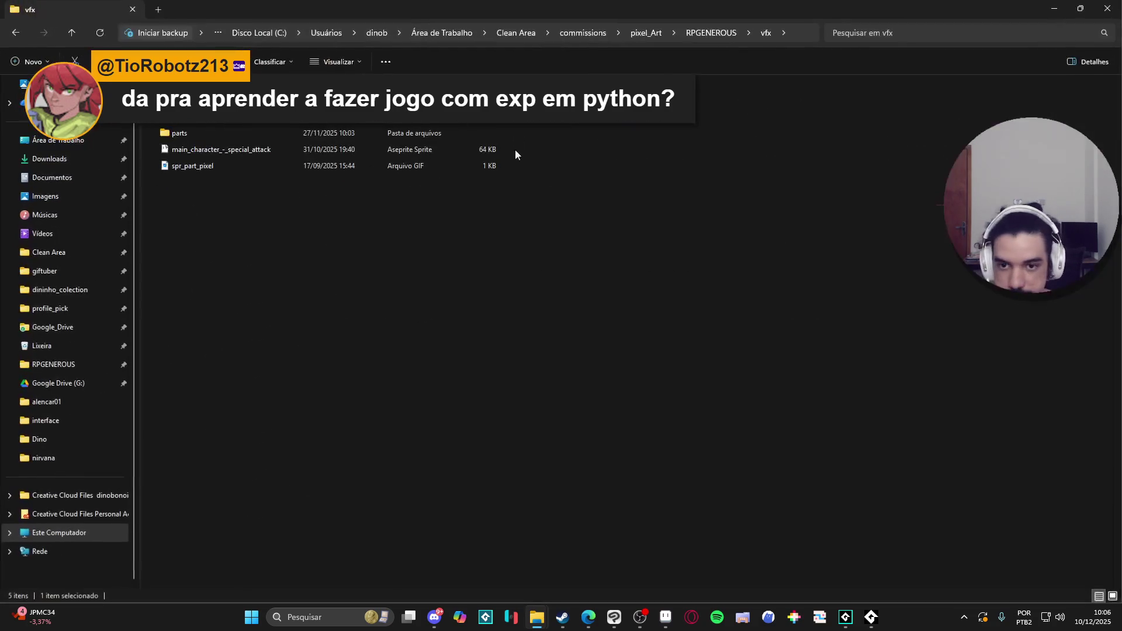
# Browse File Explorer from the RPGENEROUS project folder into its vfx folder
pyautogui.click(708, 32)
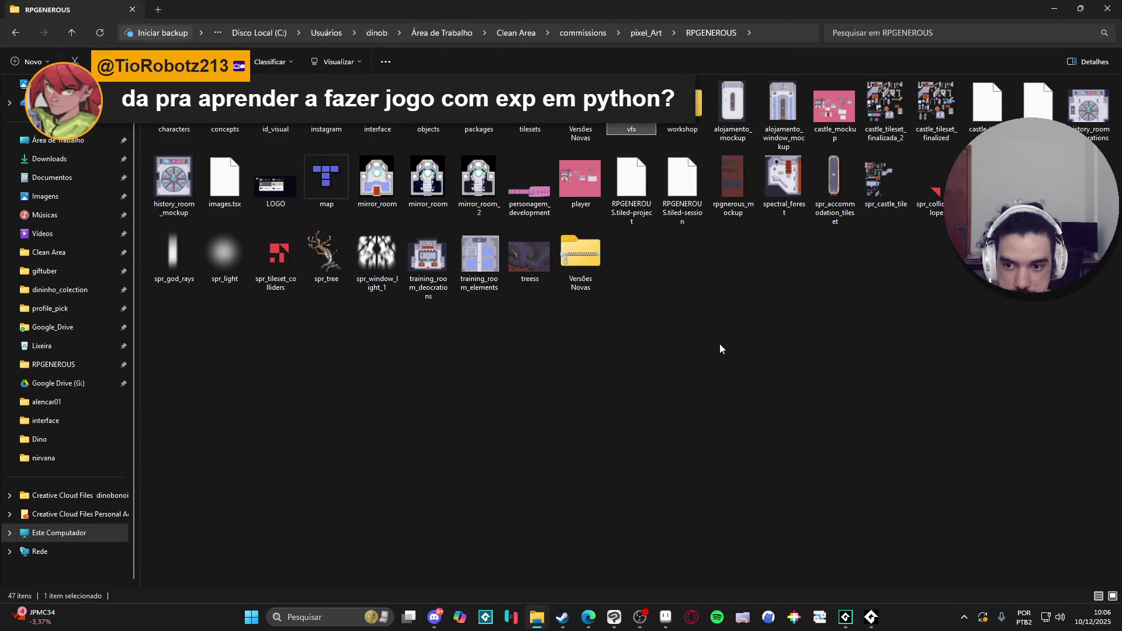
pyautogui.press('Return')
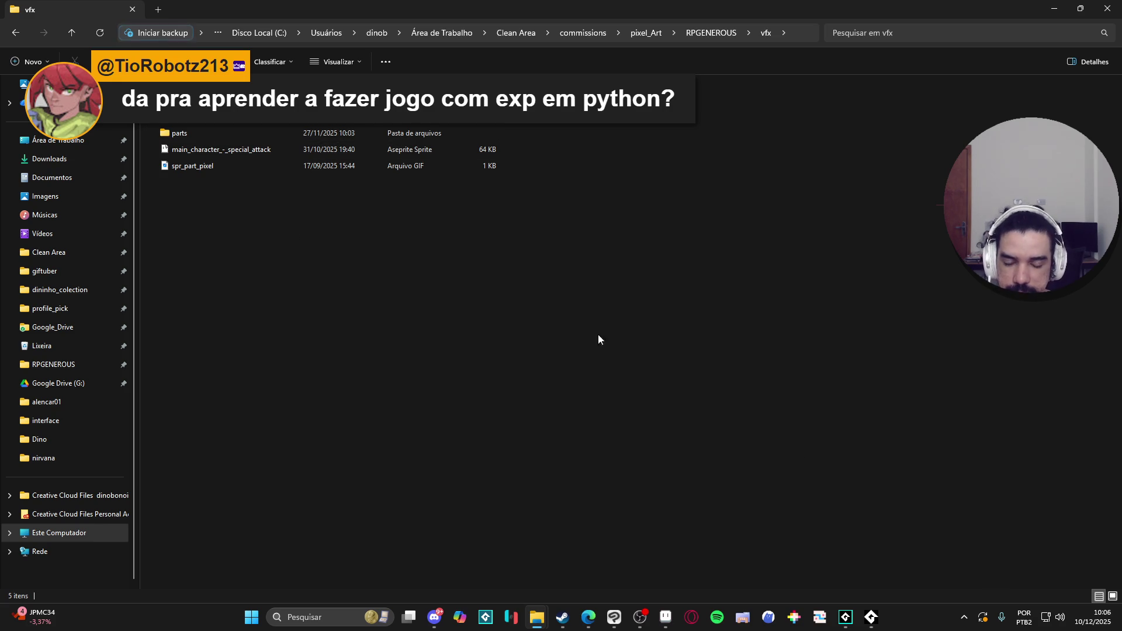
pyautogui.moveTo(849, 623)
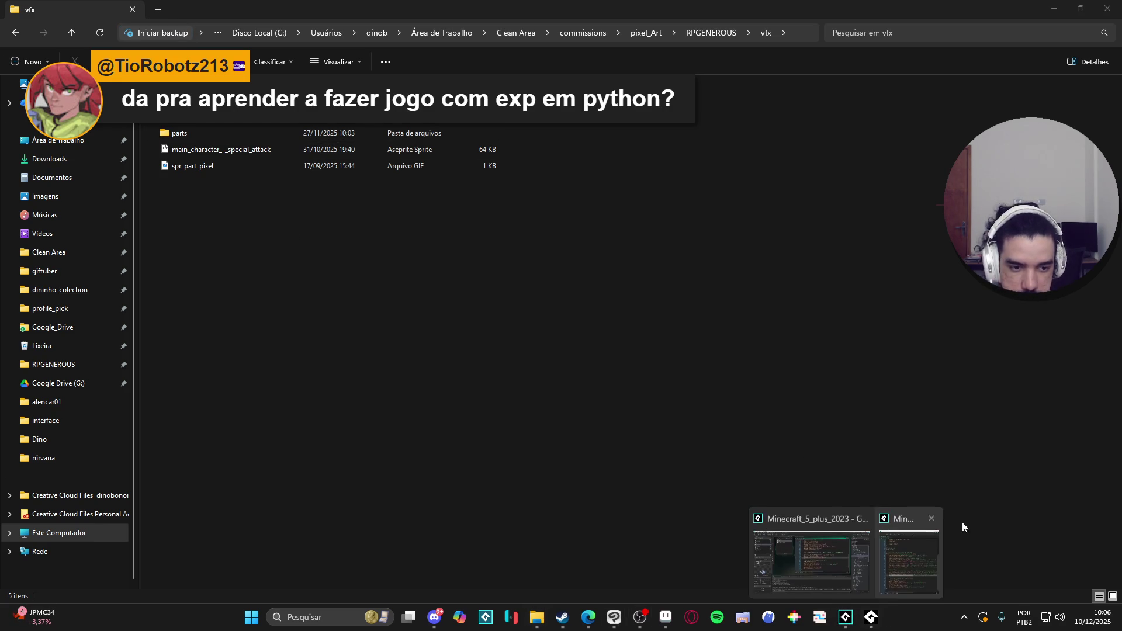
pyautogui.click(869, 568)
pyautogui.scroll(-15, 1052, 421)
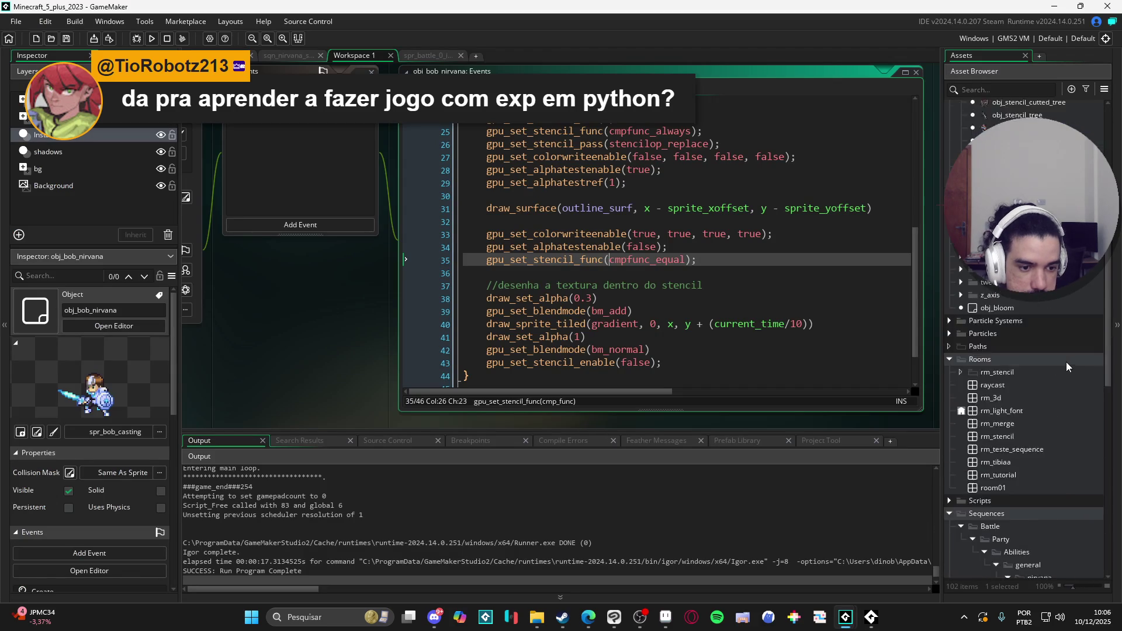
pyautogui.scroll(1, 1034, 455)
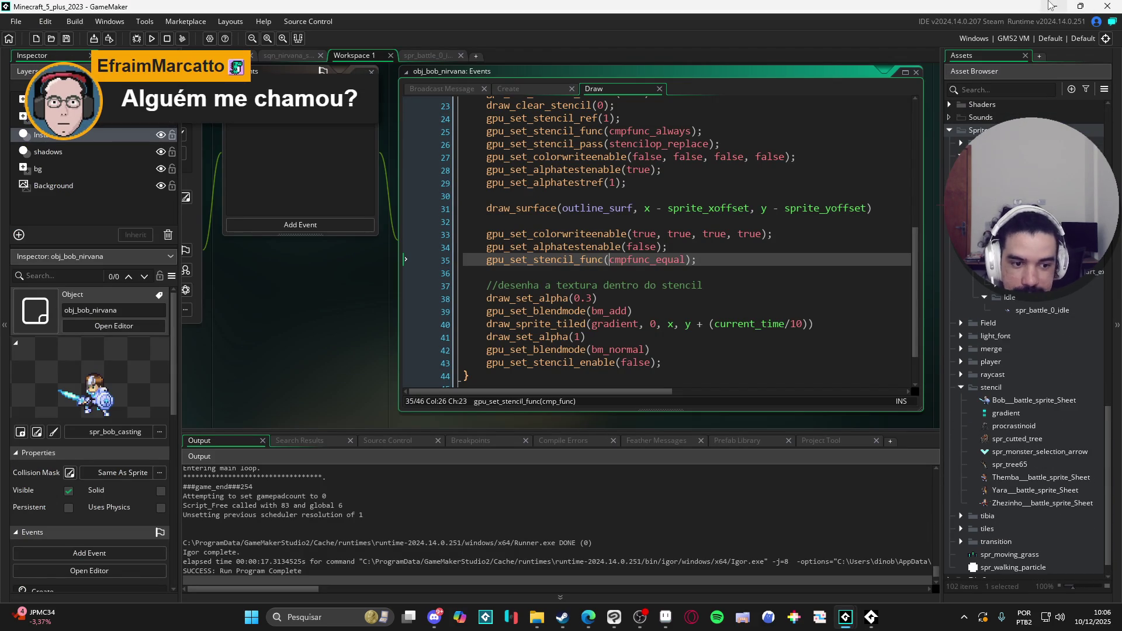
pyautogui.click(1052, 6)
# Search RPGENEROUS for 'grad' and open the first result's file location
pyautogui.click(701, 34)
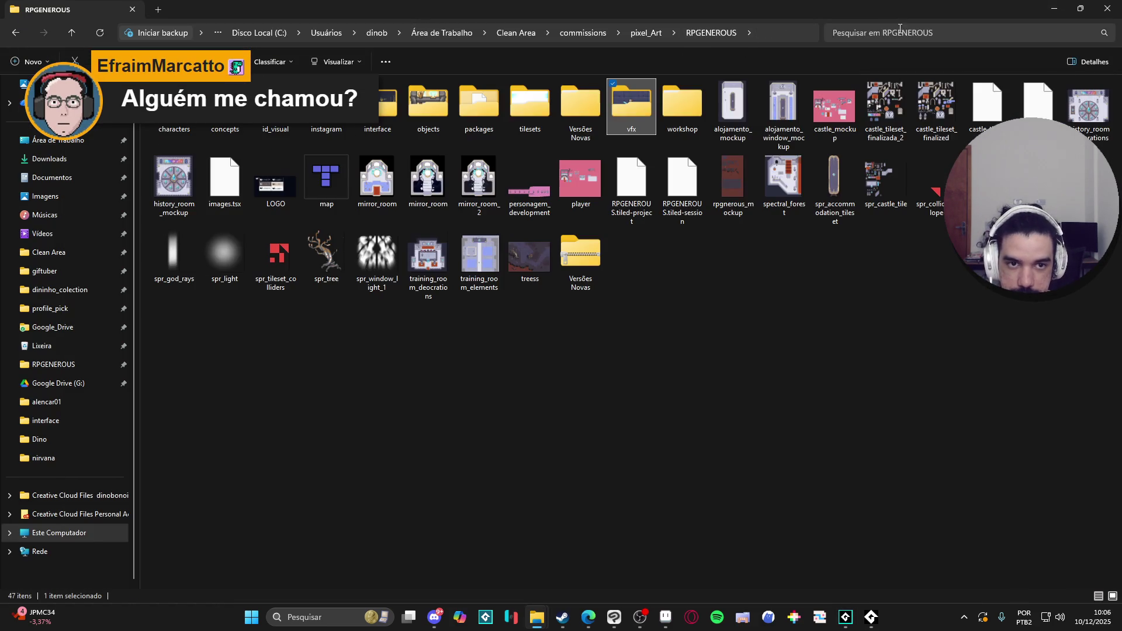
pyautogui.click(886, 32)
pyautogui.write('grad')
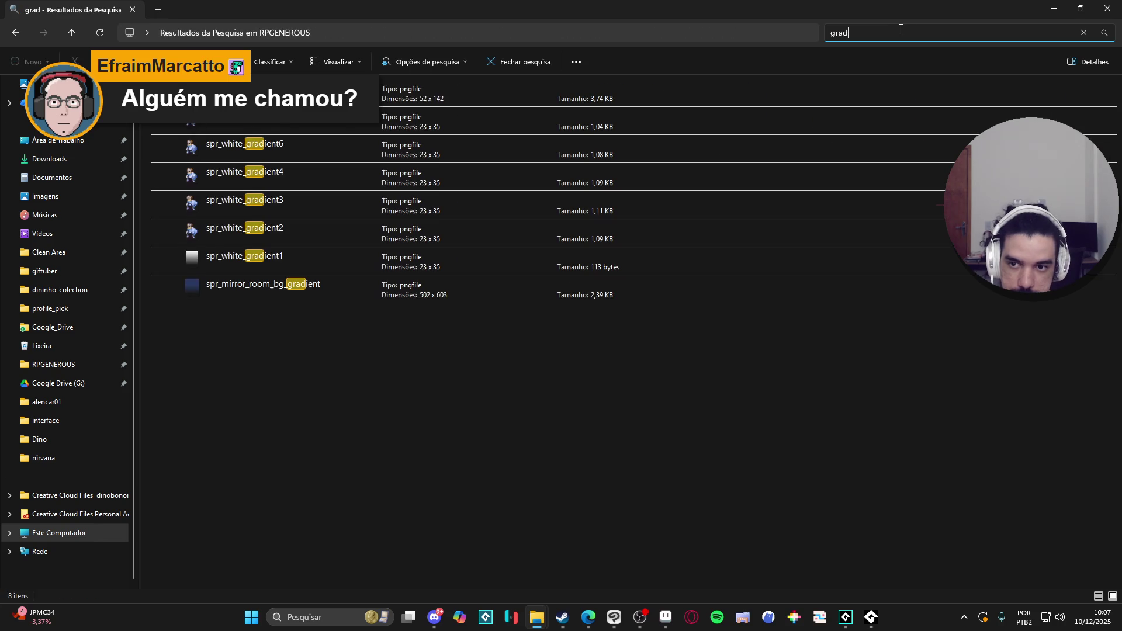
pyautogui.click(334, 95)
pyautogui.rightClick(324, 96)
pyautogui.click(415, 517)
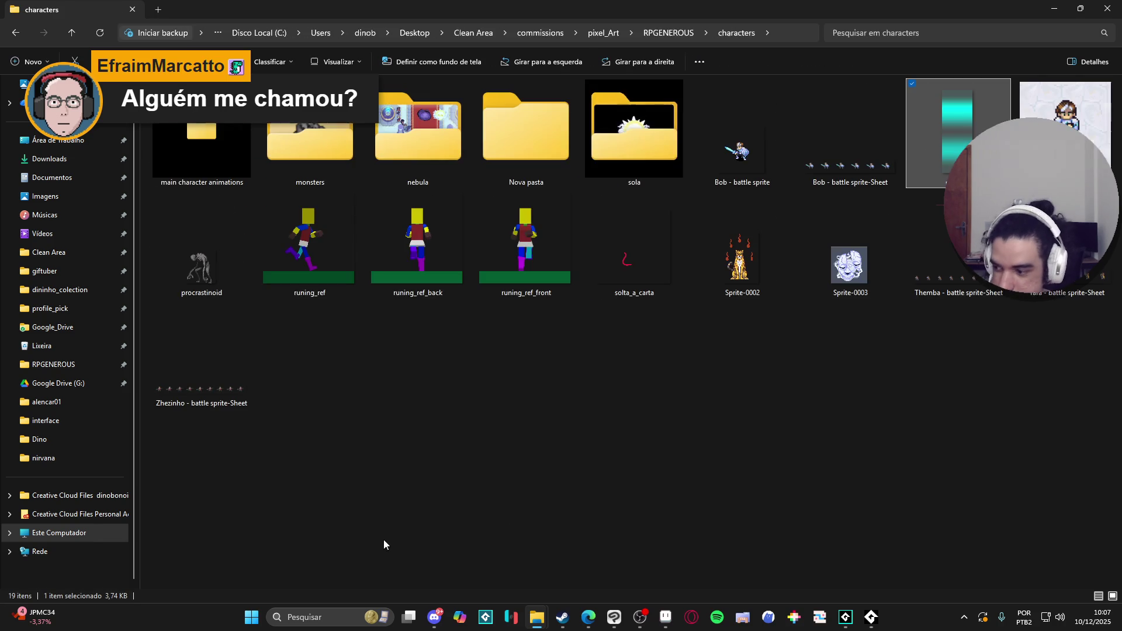
pyautogui.hotkey('alt', 'Tab')
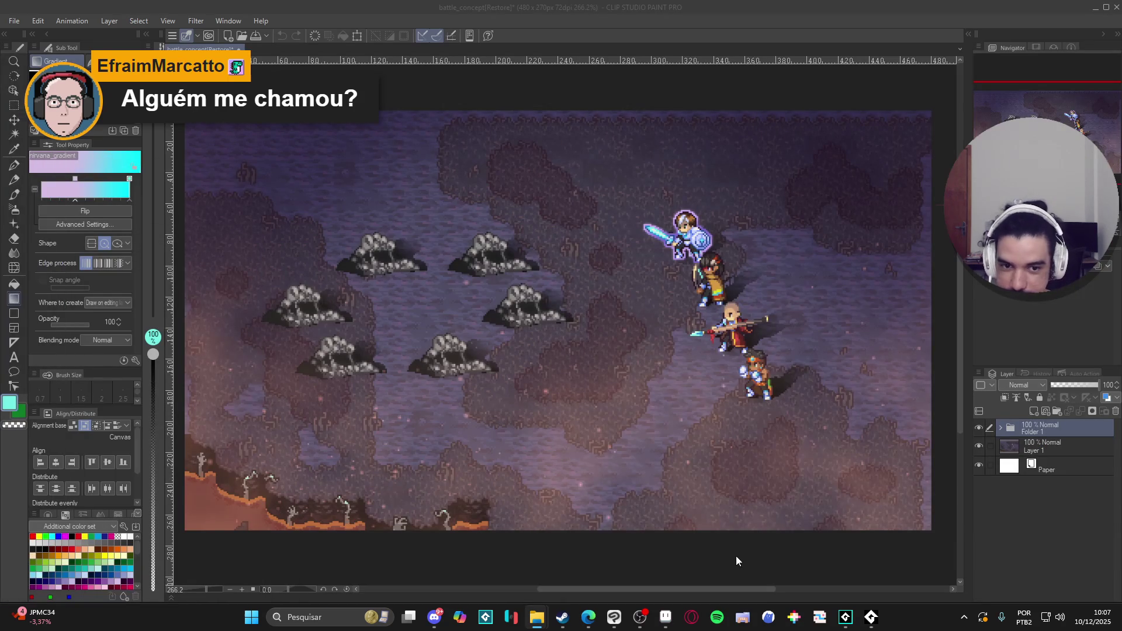
# In Aseprite, look through the open sprites and return to gradient.png
pyautogui.click(669, 621)
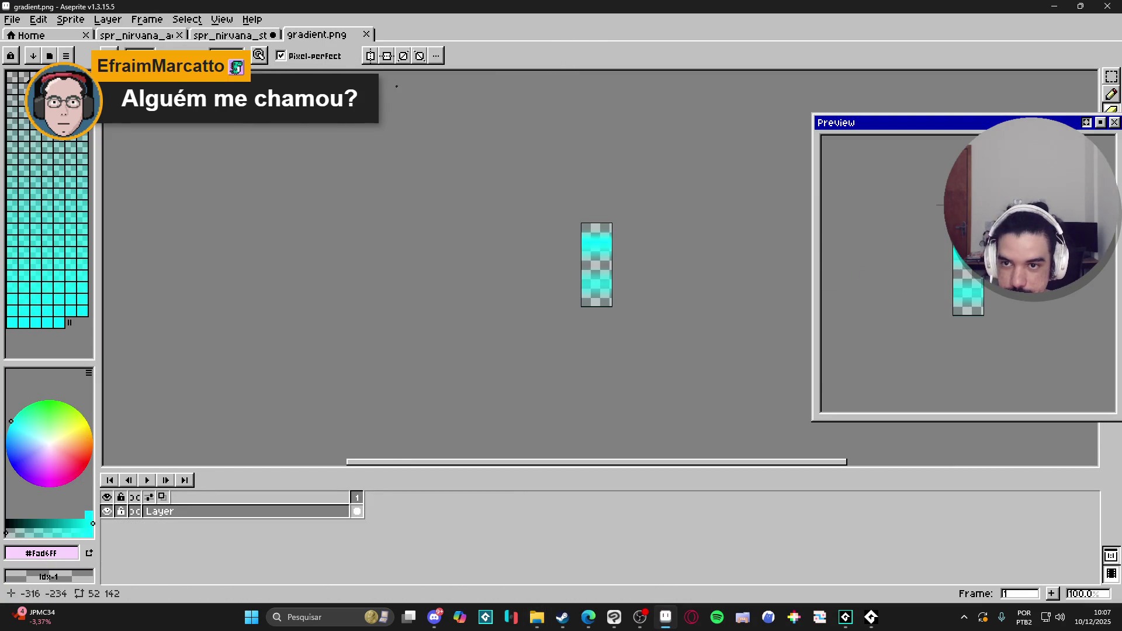
pyautogui.click(246, 36)
pyautogui.hotkey('ctrl', 'shift', 'Tab')
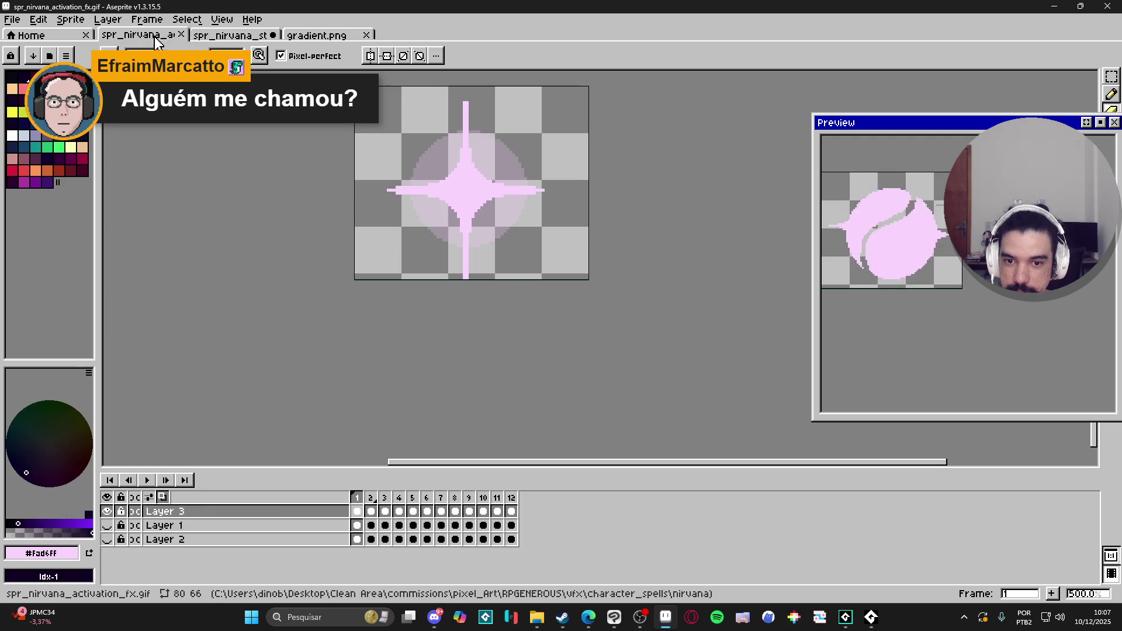
pyautogui.click(319, 35)
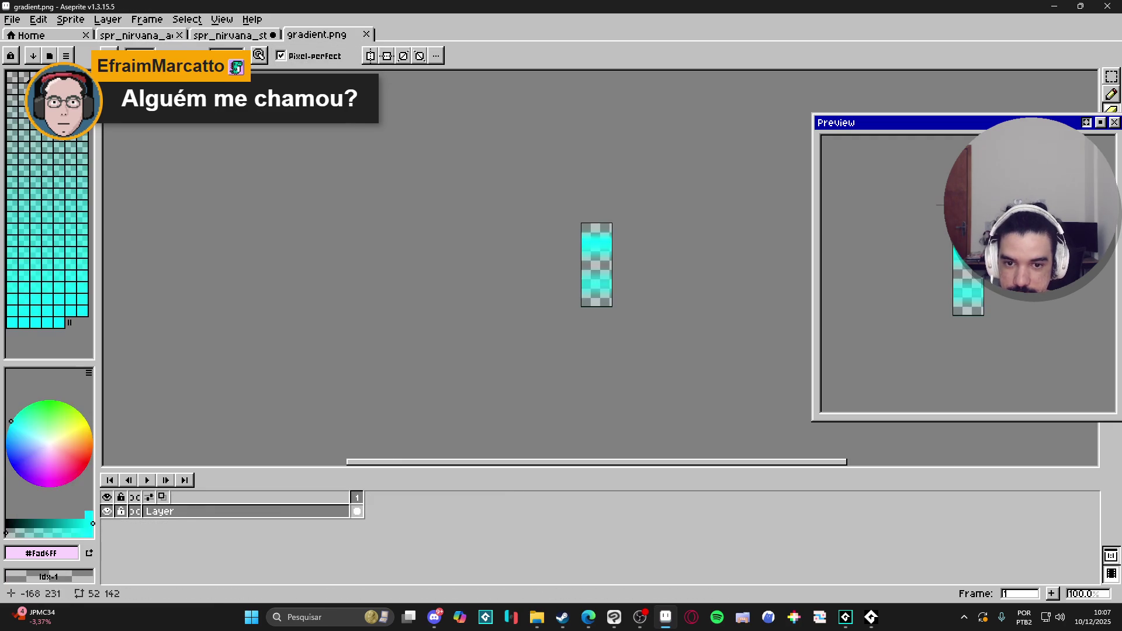
# Add a new layer below the gradient layer and fill it pale pink
pyautogui.click(271, 509)
pyautogui.hotkey('shift', 'n')
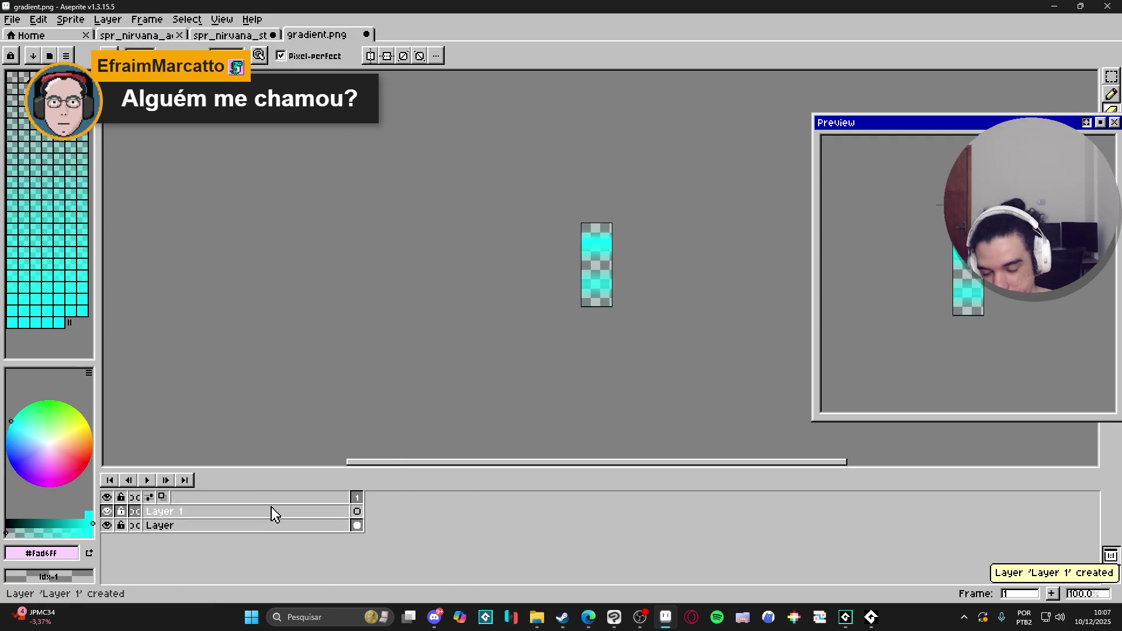
pyautogui.moveTo(304, 512); pyautogui.dragTo(321, 529)
pyautogui.press('g')
pyautogui.click(608, 275)
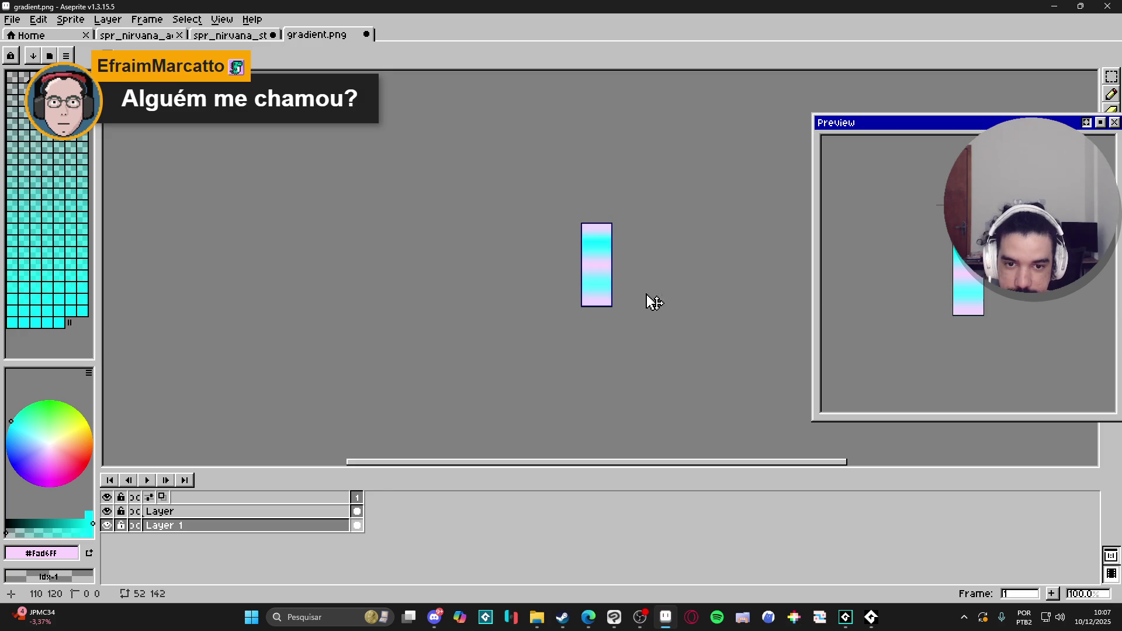
# Preview the strip repeating vertically with View > Tiled Mode > Tiled in Y Axis
pyautogui.click(222, 19)
pyautogui.moveTo(263, 93)
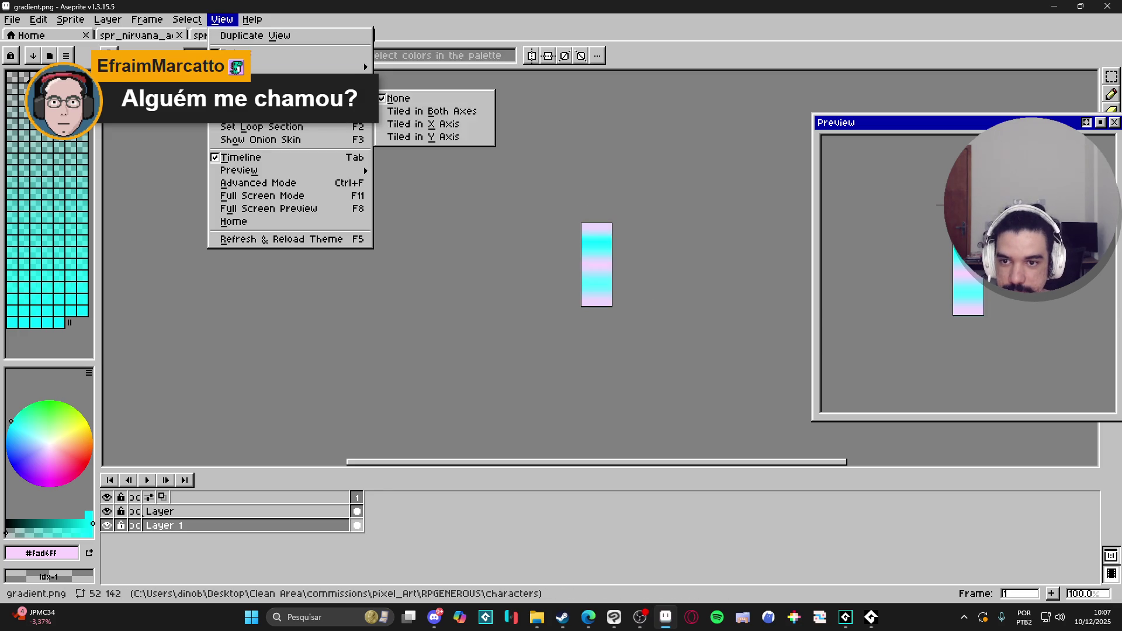
pyautogui.click(420, 138)
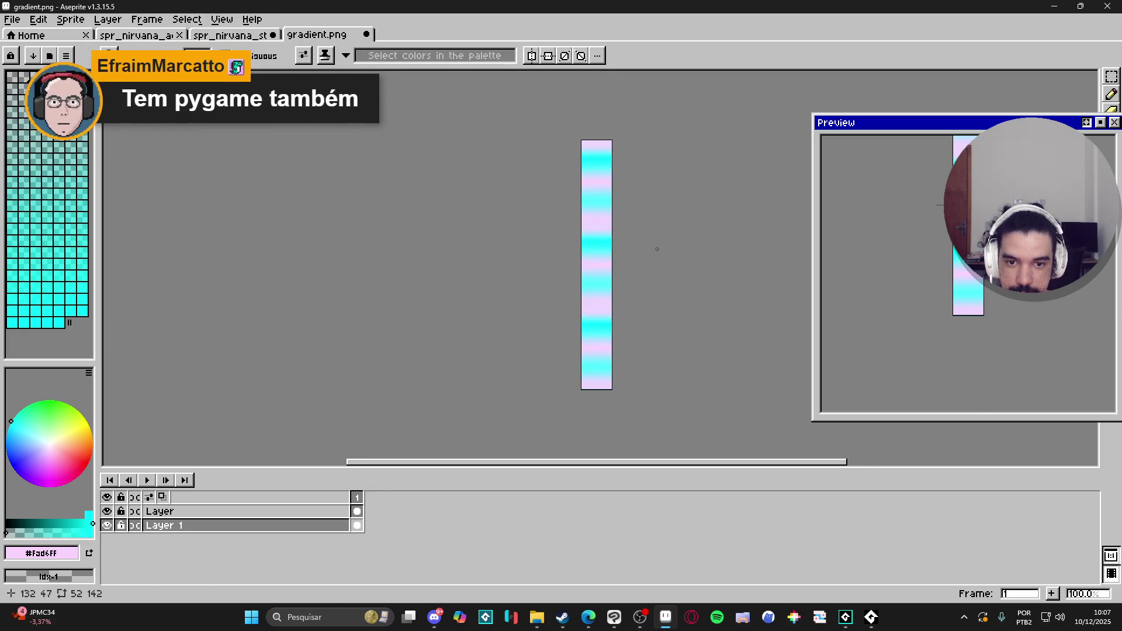
pyautogui.scroll(2, 614, 245)
pyautogui.scroll(-2, 634, 244)
pyautogui.moveTo(616, 248); pyautogui.dragTo(552, 243)
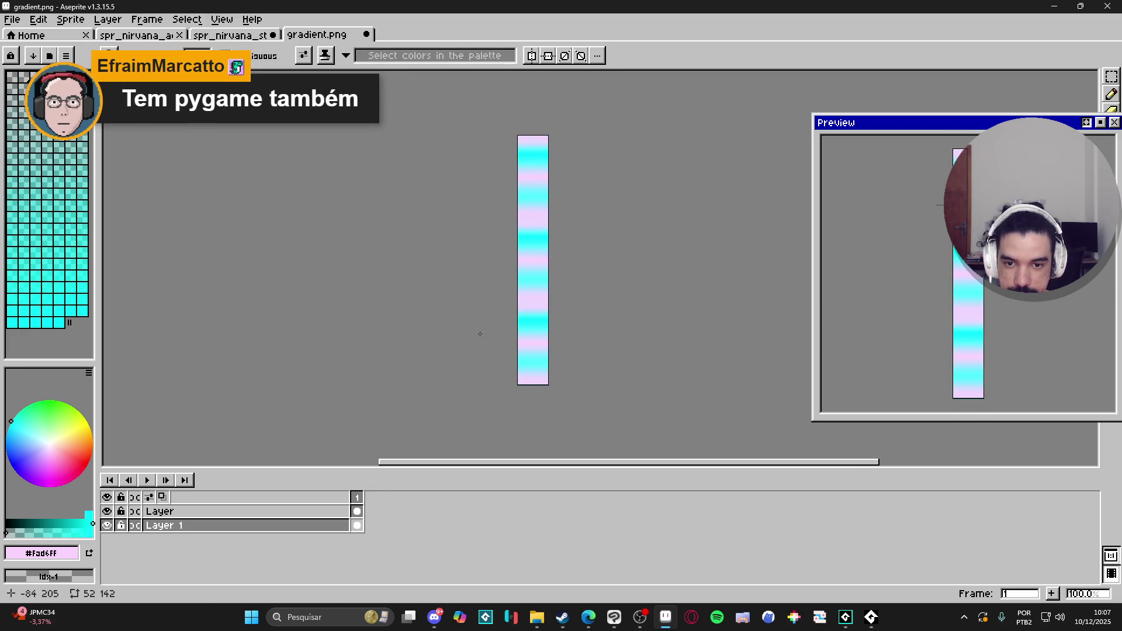
pyautogui.click(871, 618)
pyautogui.click(871, 618)
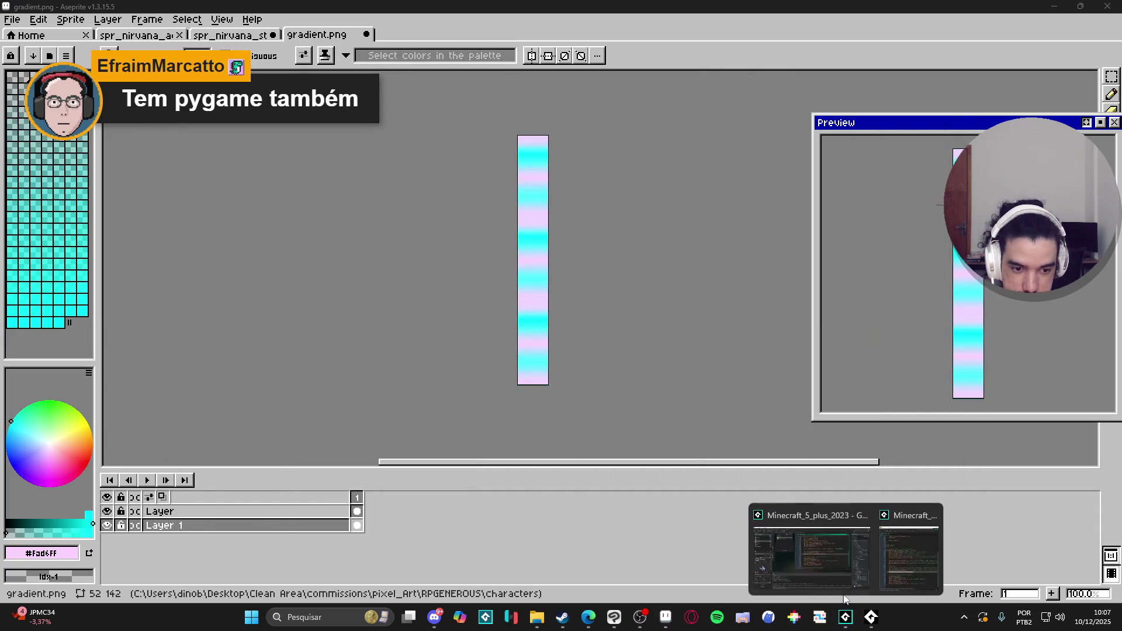
pyautogui.click(846, 615)
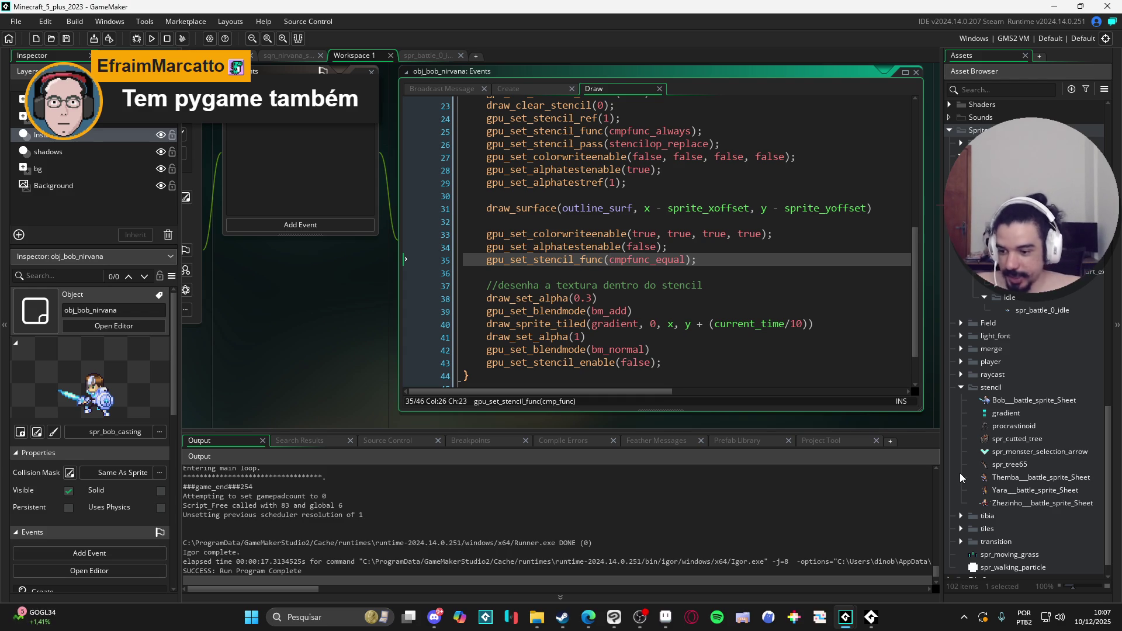
# Inspect the gradient sprite from GameMaker's stencil folder, then return to Clip Studio Paint
pyautogui.click(640, 617)
pyautogui.click(640, 617)
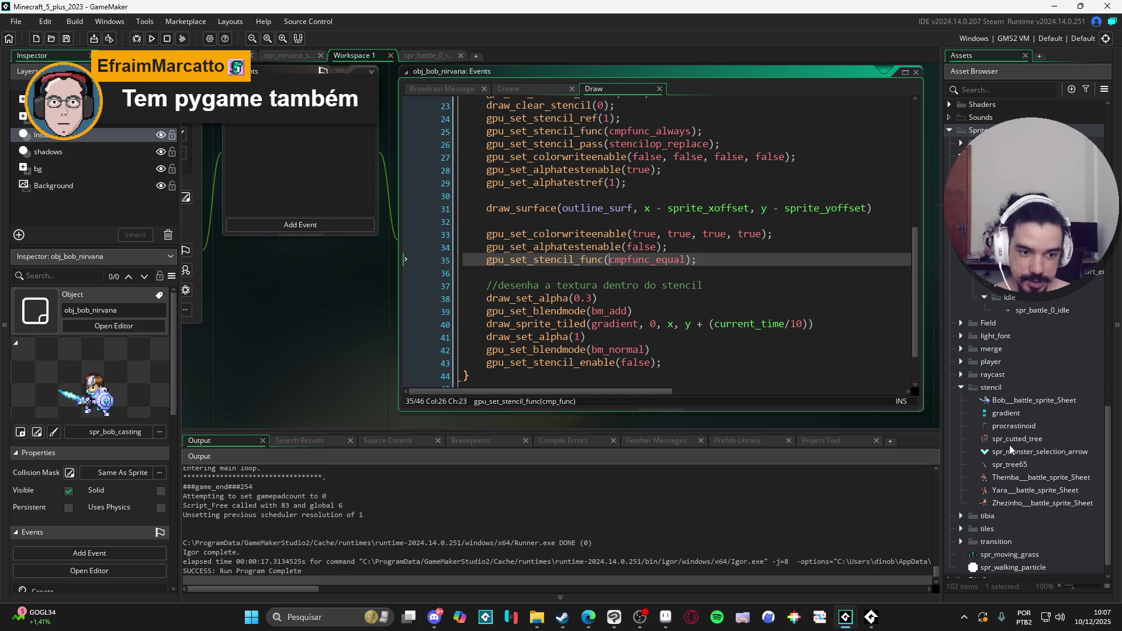
pyautogui.click(1016, 415)
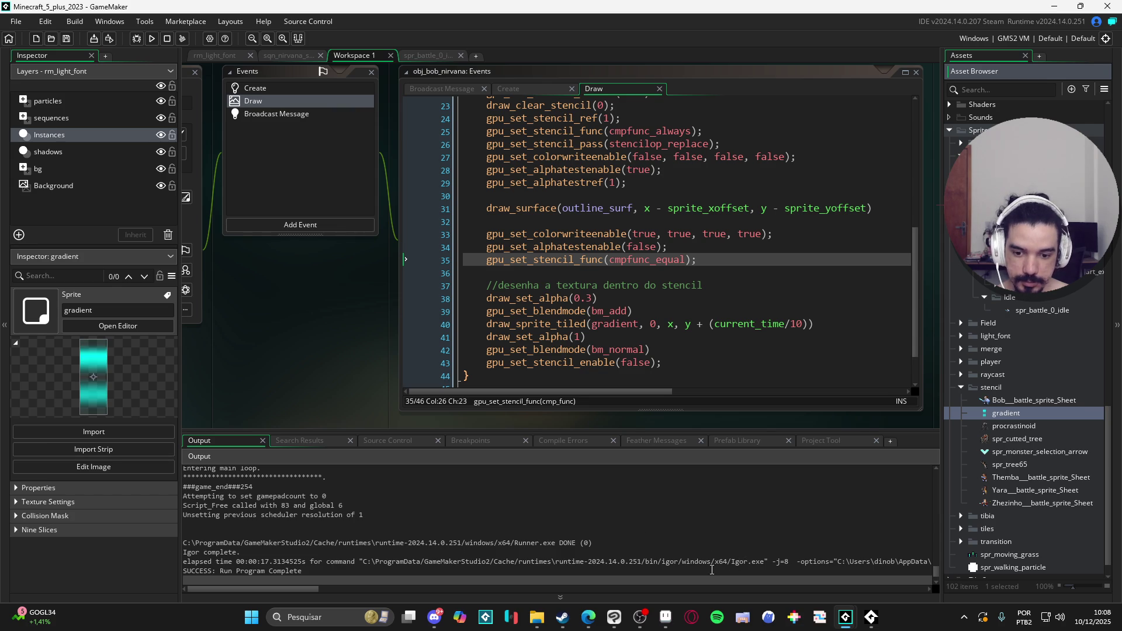
pyautogui.click(612, 619)
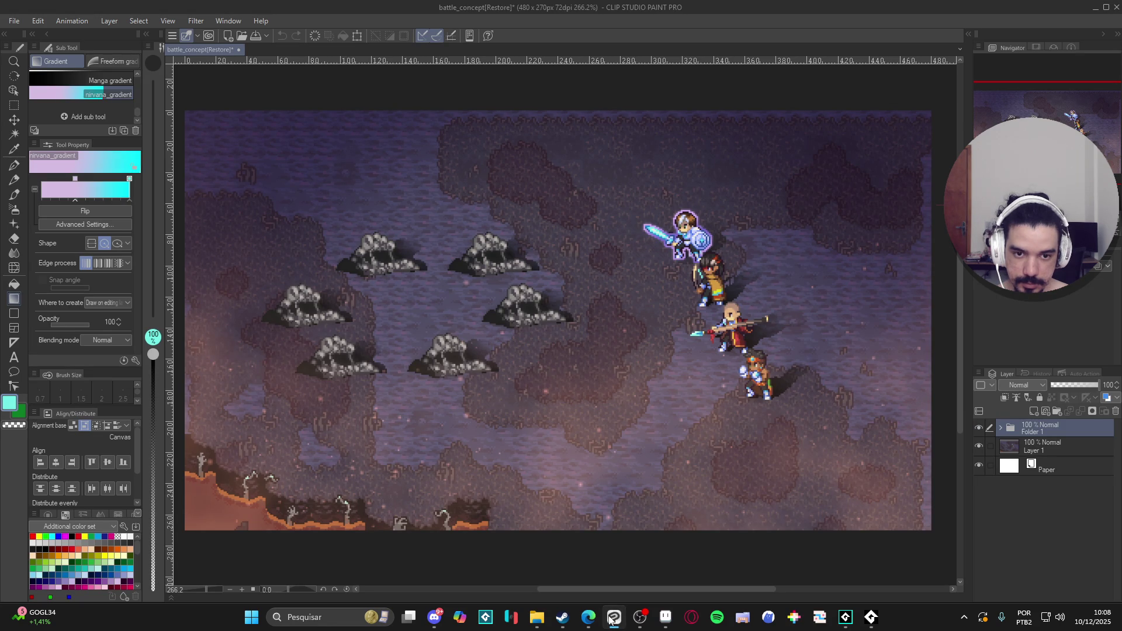
pyautogui.moveTo(591, 617)
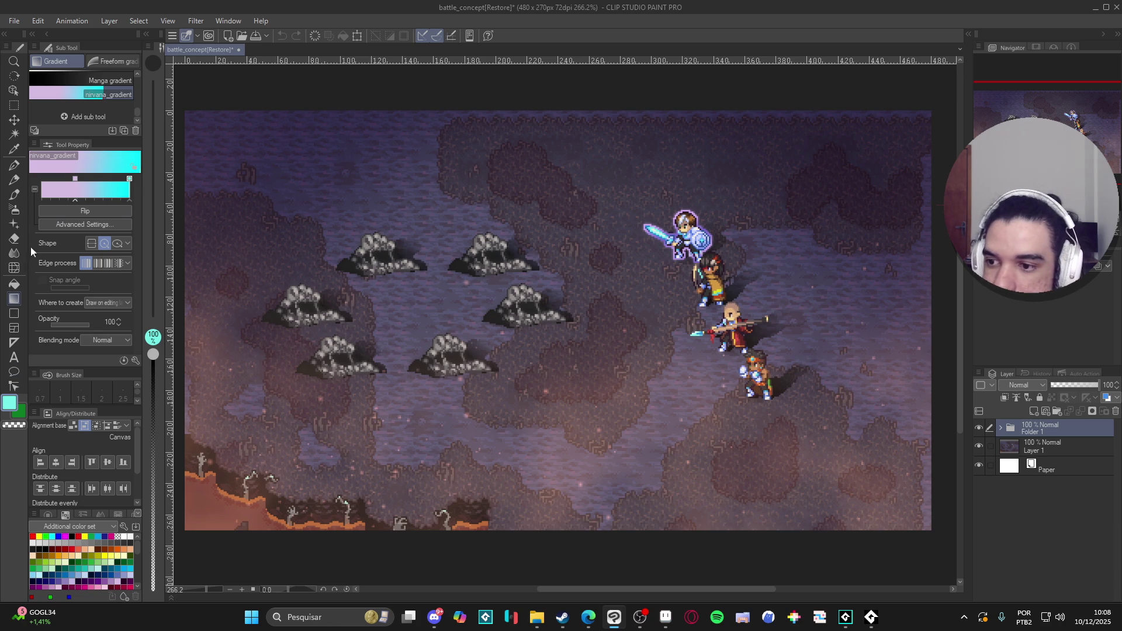
pyautogui.click(78, 195)
# Scroll through Clip Studio's gradient settings, previewing the Somber Shade and Effect gradient sets
pyautogui.scroll(-5, 817, 212)
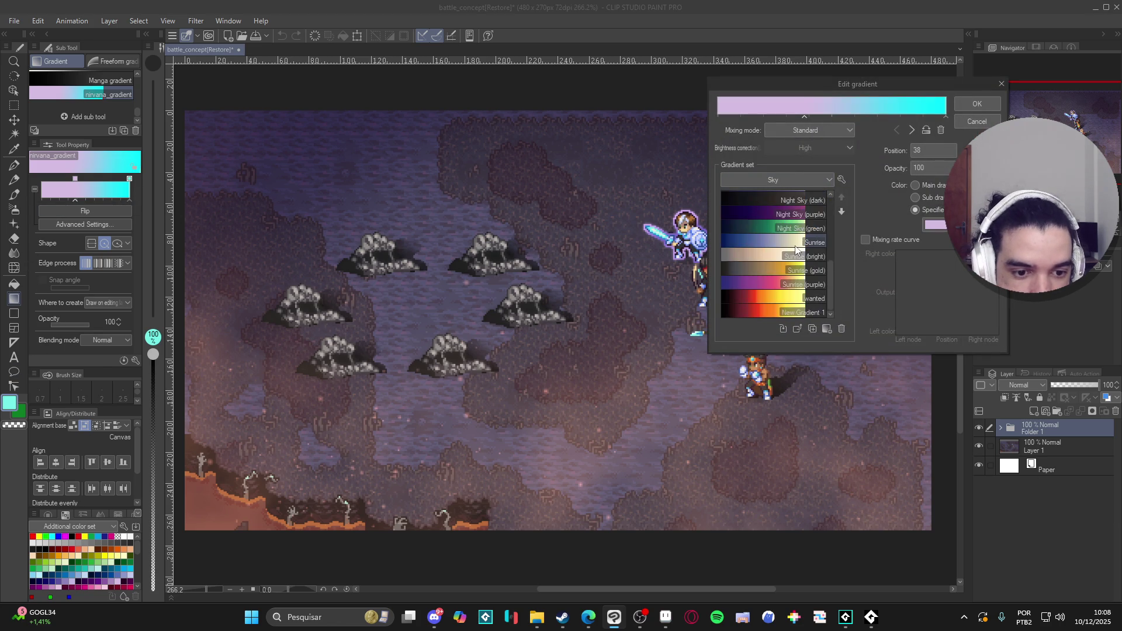
pyautogui.scroll(5, 796, 249)
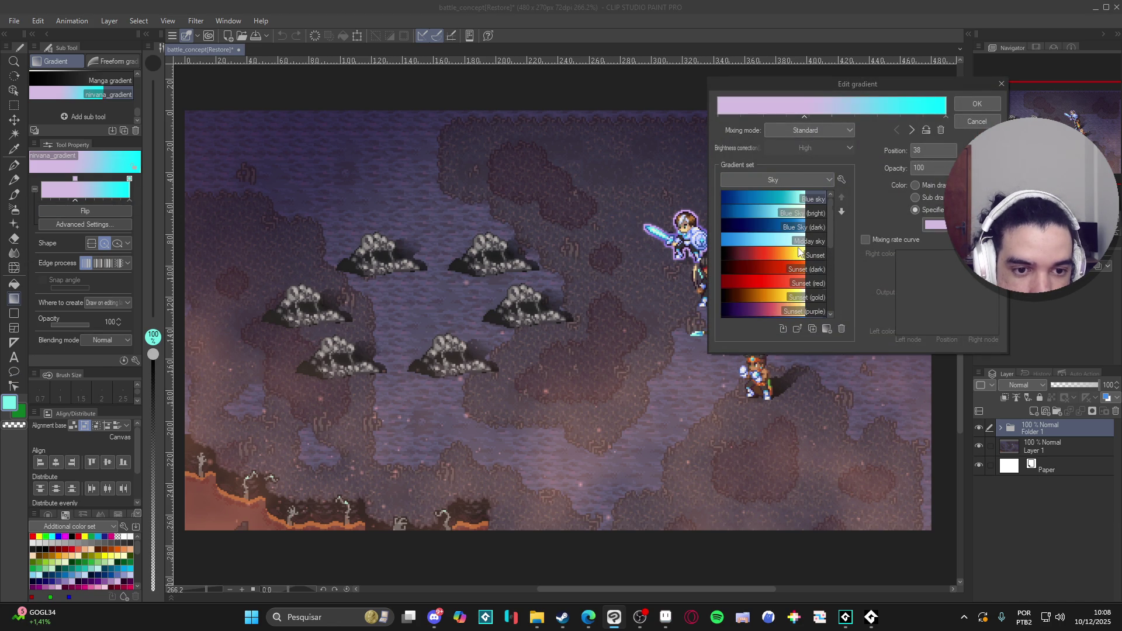
pyautogui.scroll(-5, 799, 251)
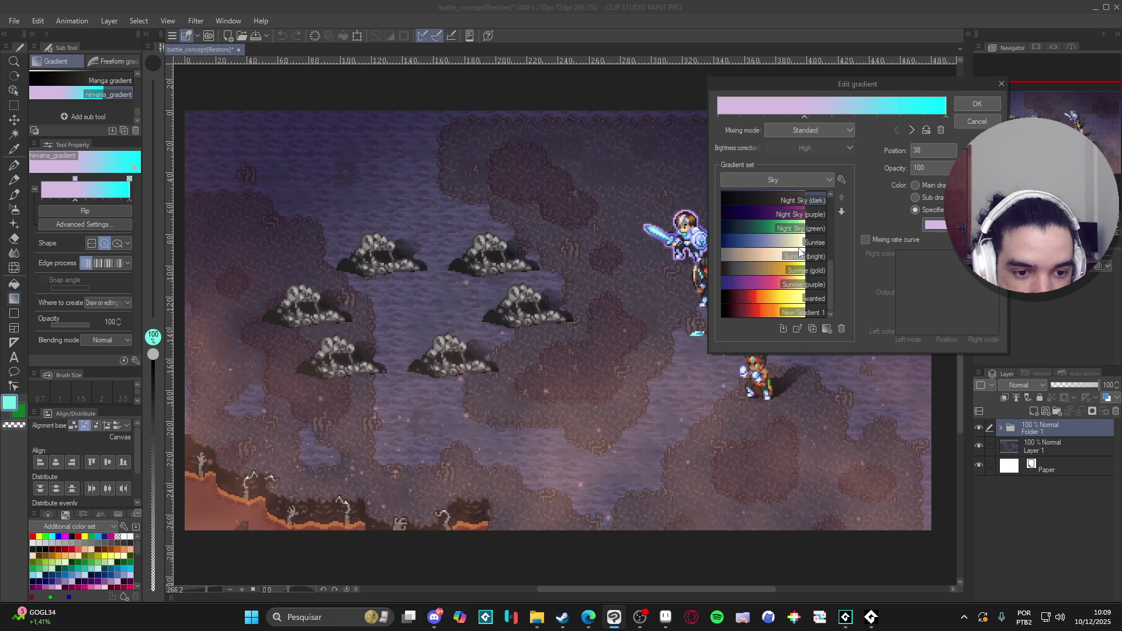
pyautogui.scroll(5, 800, 251)
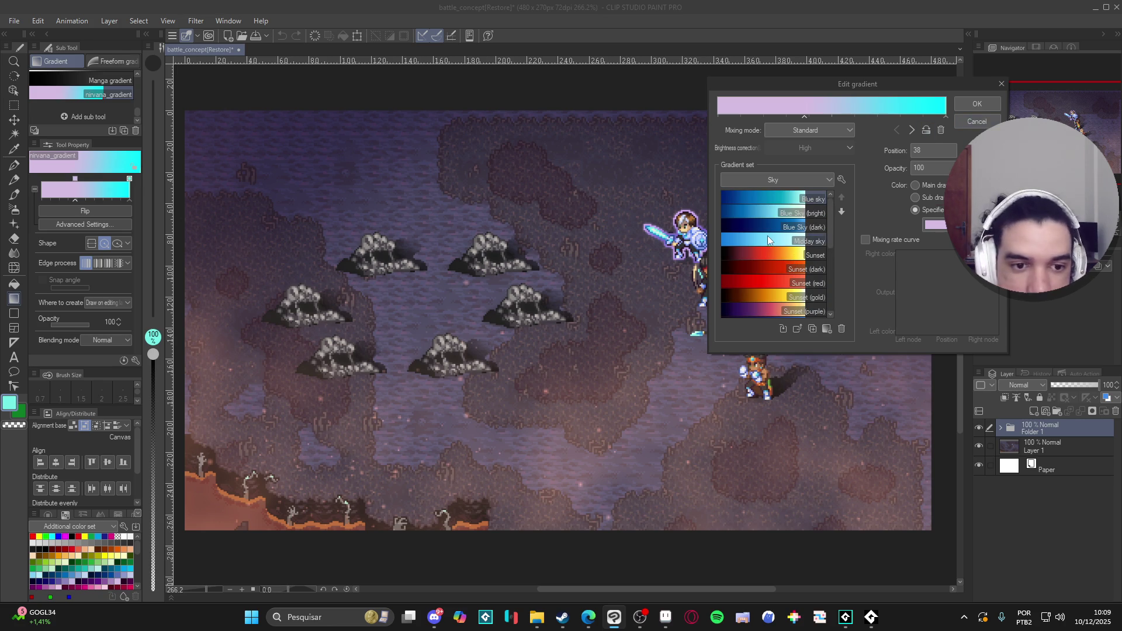
pyautogui.scroll(-2, 764, 237)
pyautogui.scroll(-4, 765, 241)
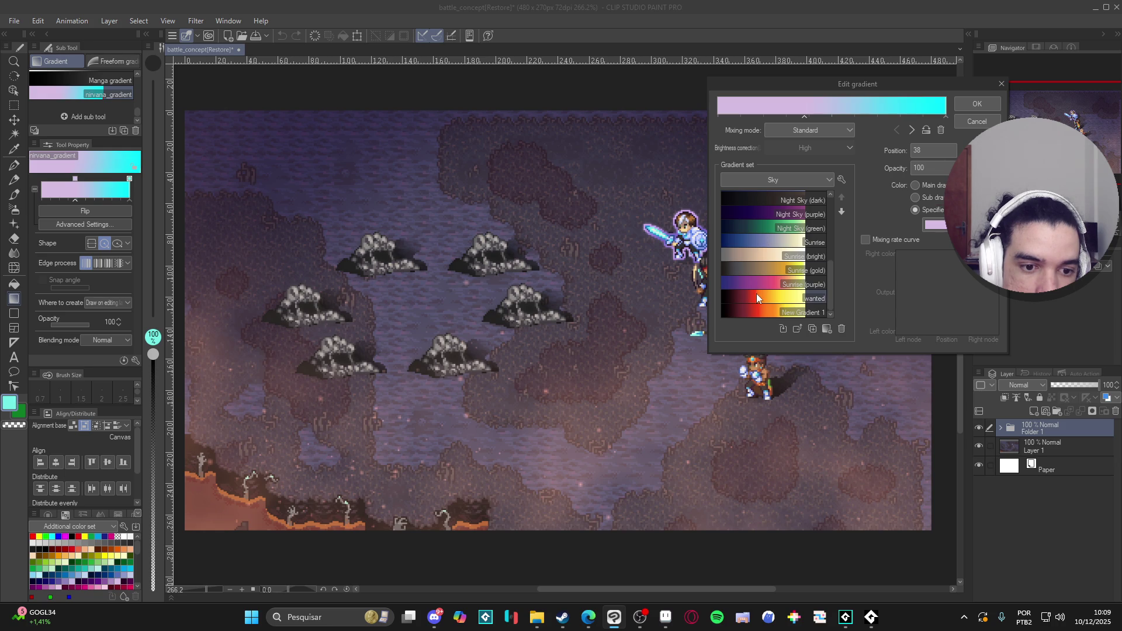
pyautogui.scroll(5, 760, 289)
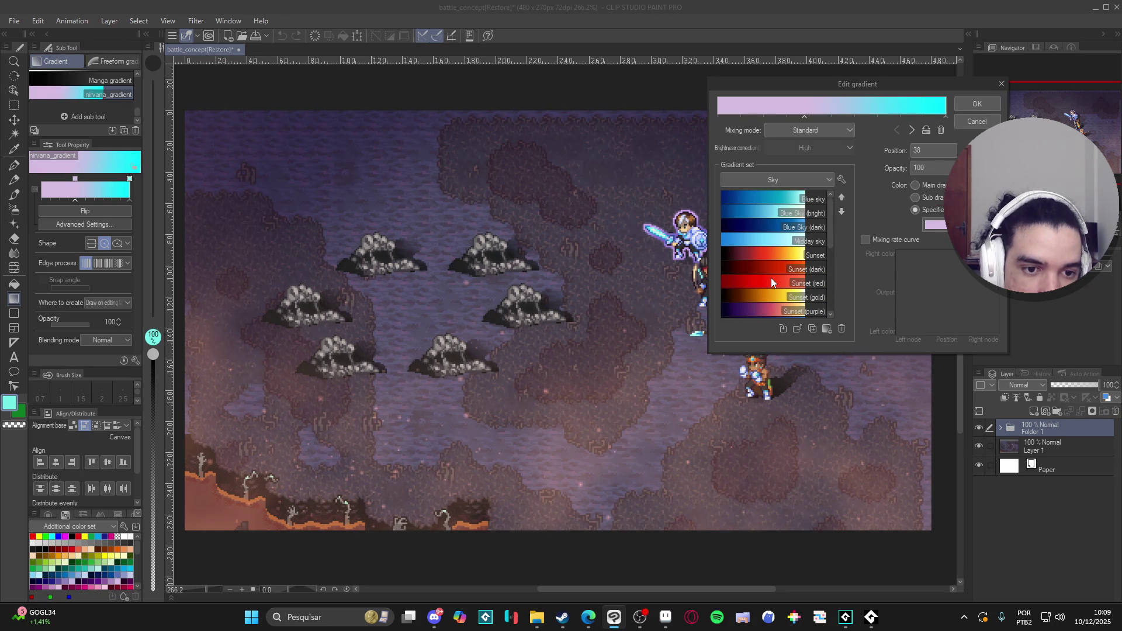
pyautogui.click(815, 180)
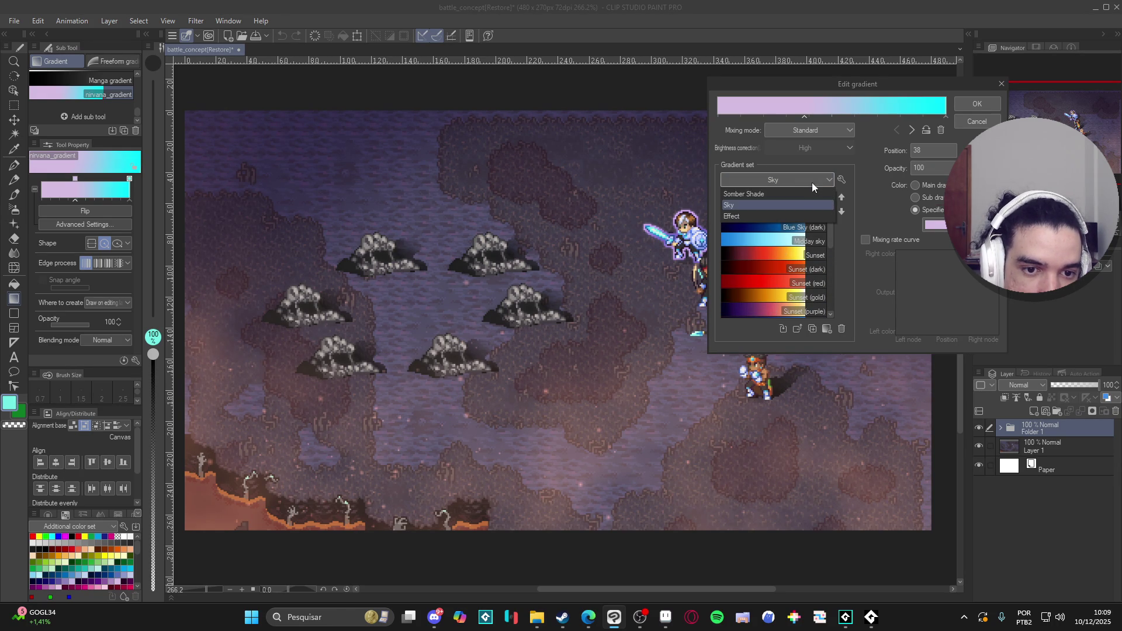
pyautogui.click(763, 194)
pyautogui.click(765, 179)
pyautogui.click(744, 216)
# Return to the Sky gradient set, close the window, and bring up Aseprite's gradient.png
pyautogui.click(762, 181)
pyautogui.click(755, 204)
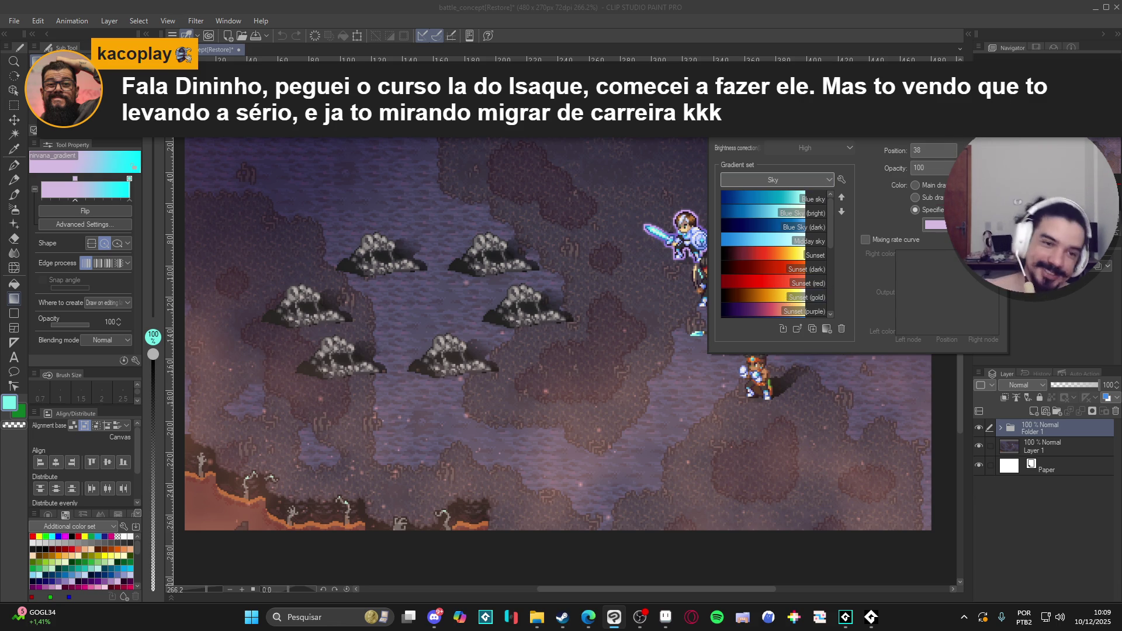
pyautogui.press('Escape')
pyautogui.click(665, 617)
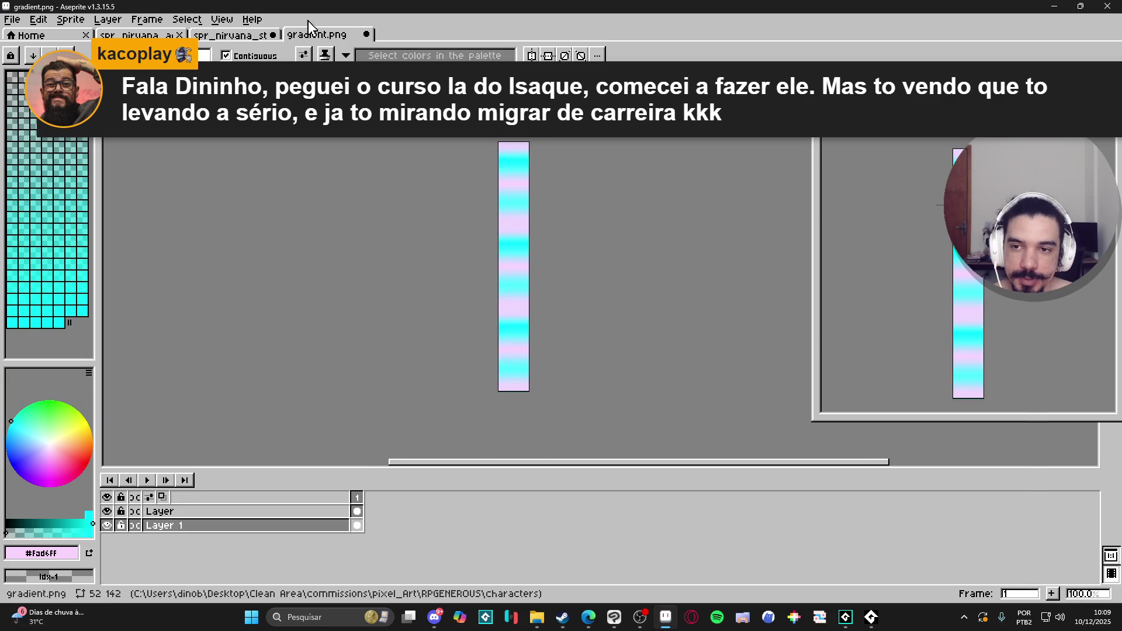
# Make the floating animation preview narrower and move it beside the canvas
pyautogui.click(240, 36)
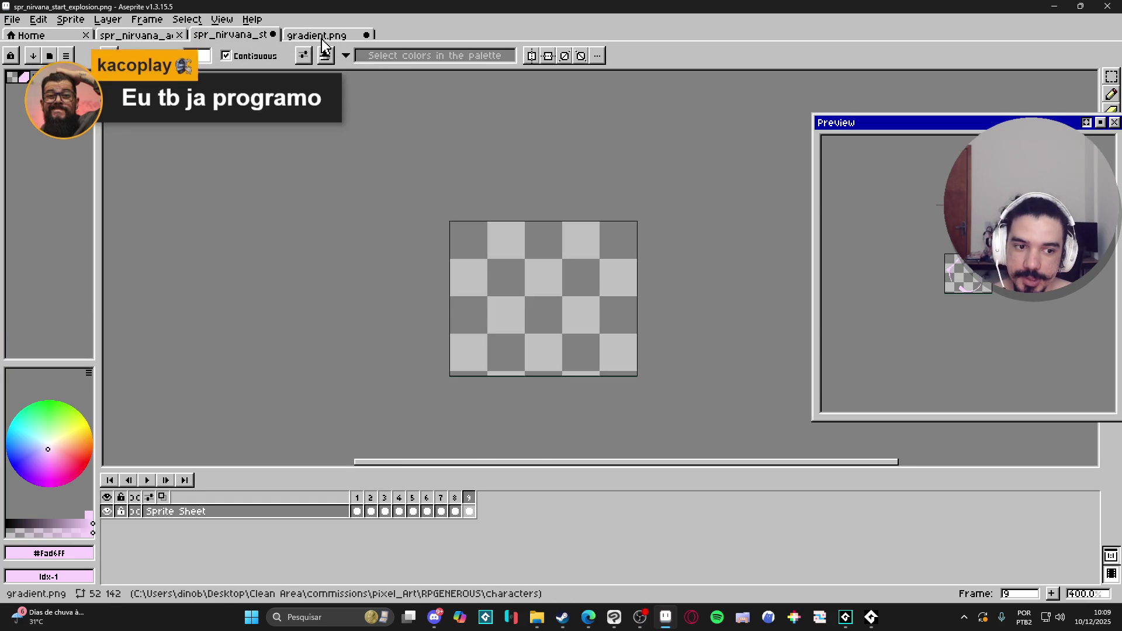
pyautogui.click(324, 38)
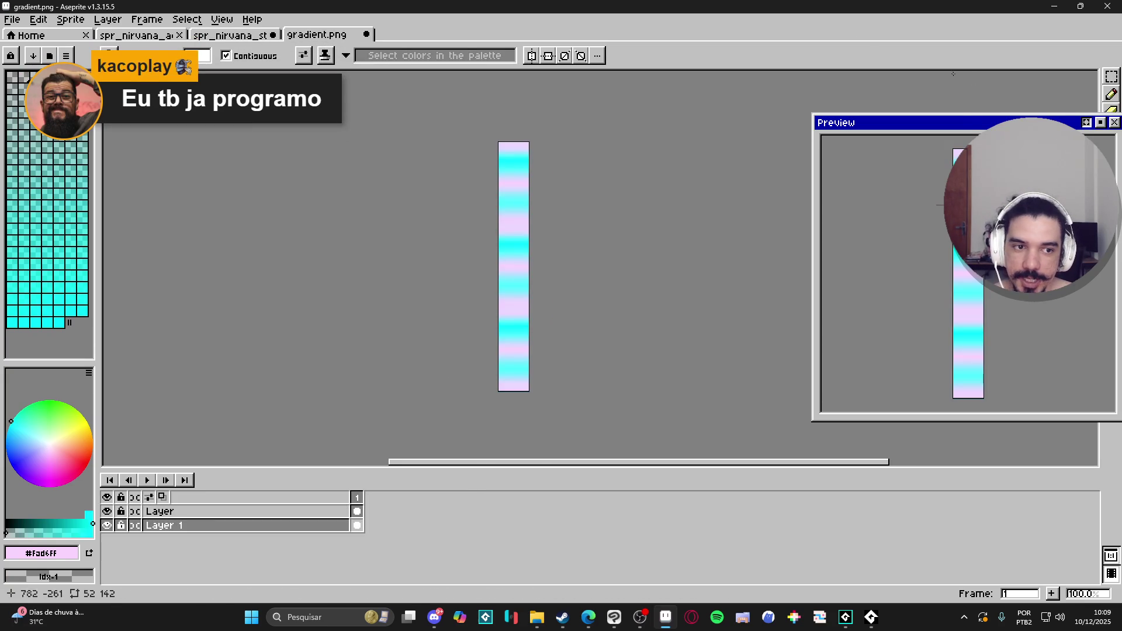
pyautogui.moveTo(966, 123); pyautogui.dragTo(853, 95)
pyautogui.moveTo(1009, 216)
pyautogui.mouseDown()
pyautogui.moveTo(760, 216)
pyautogui.moveTo(795, 213)
pyautogui.mouseUp()
pyautogui.moveTo(728, 107)
pyautogui.mouseDown()
pyautogui.moveTo(149, 132)
pyautogui.moveTo(194, 127)
pyautogui.mouseUp()
# Look over the activation_fx and start_explosion sprites and nudge the preview further left
pyautogui.click(251, 37)
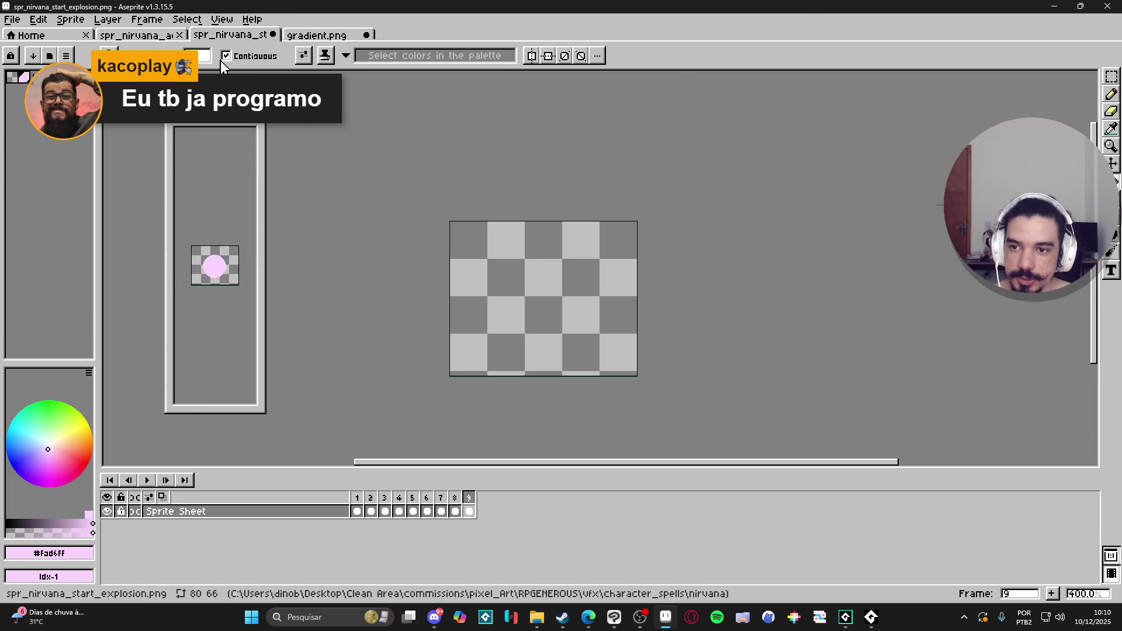
pyautogui.click(166, 36)
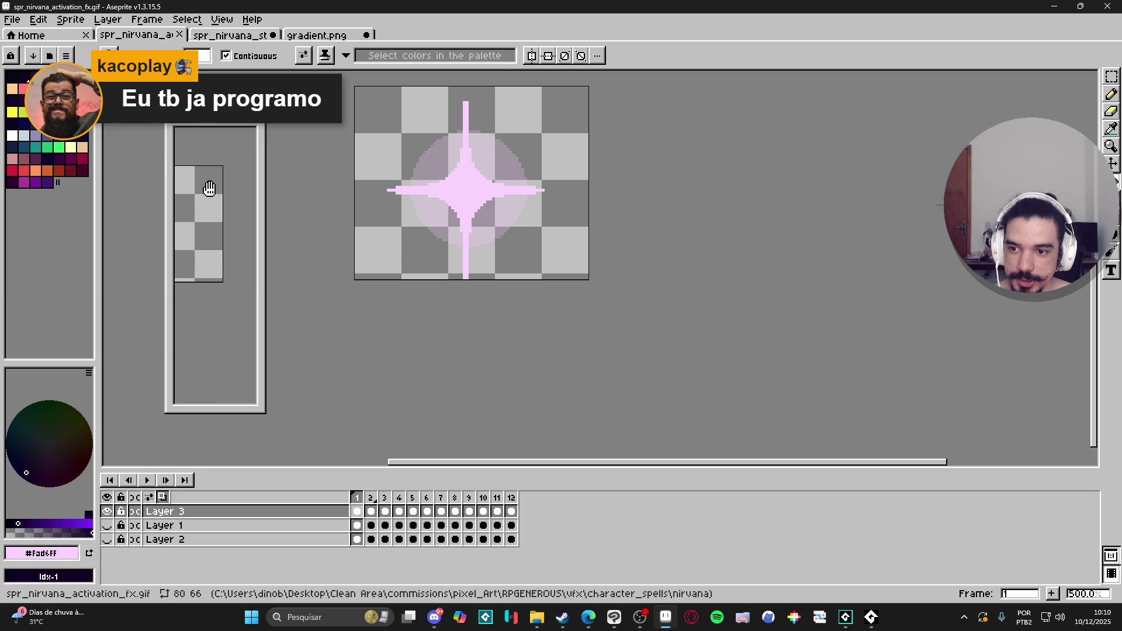
pyautogui.scroll(4, 234, 193)
pyautogui.scroll(-3, 234, 189)
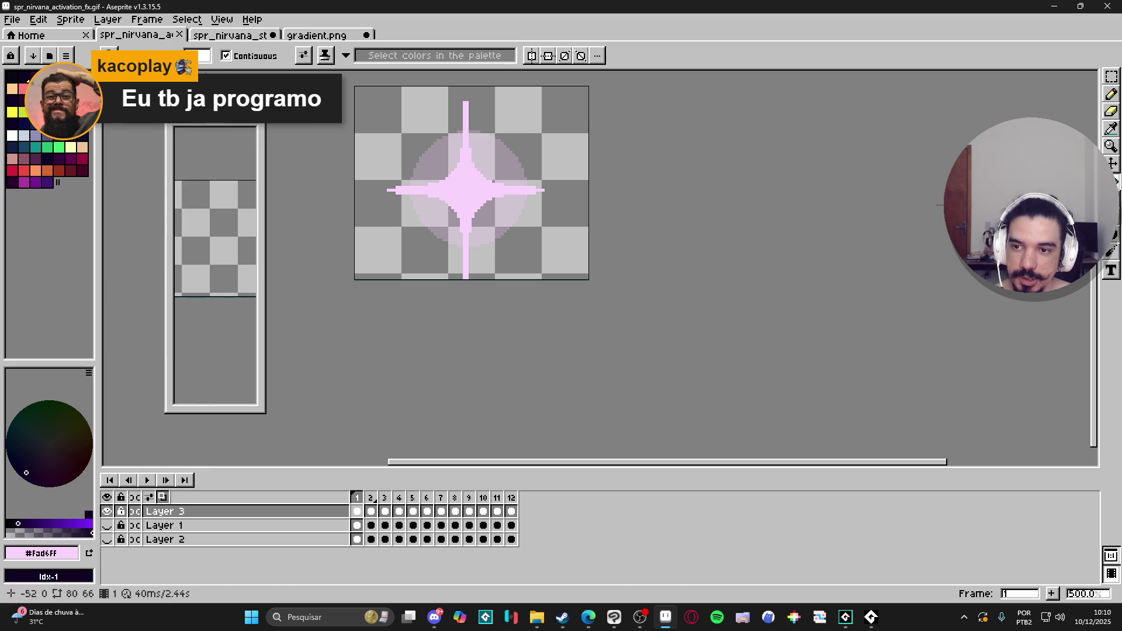
pyautogui.click(237, 36)
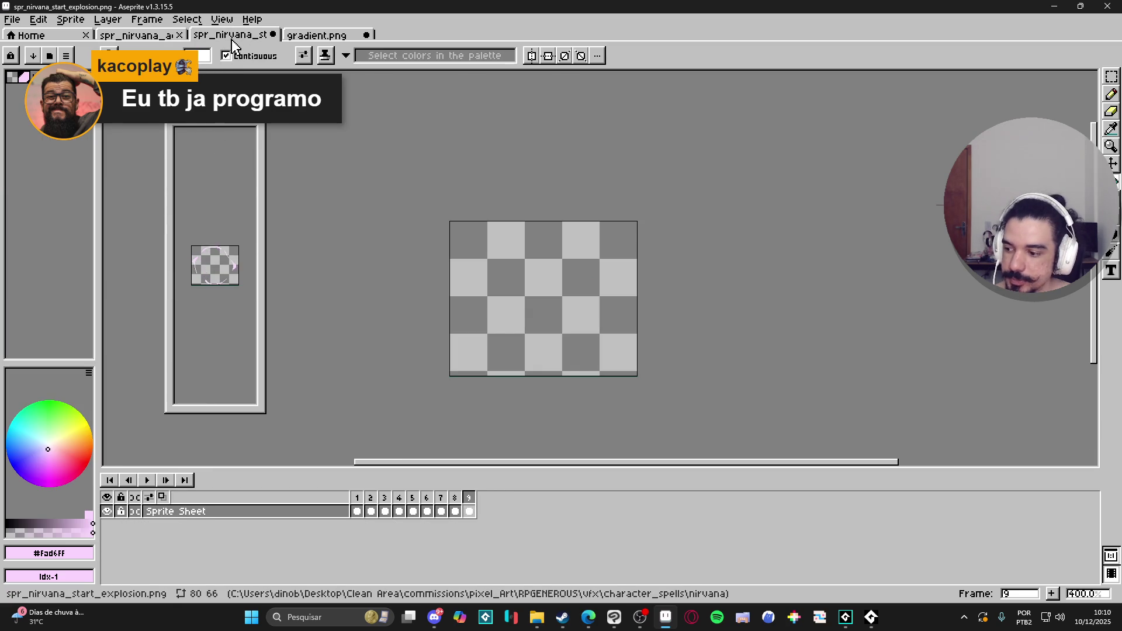
pyautogui.moveTo(215, 120); pyautogui.dragTo(171, 123)
# Dock gradient.png in a left-hand split view and select frame 1 of spr_nirvana_start_explosion
pyautogui.click(323, 35)
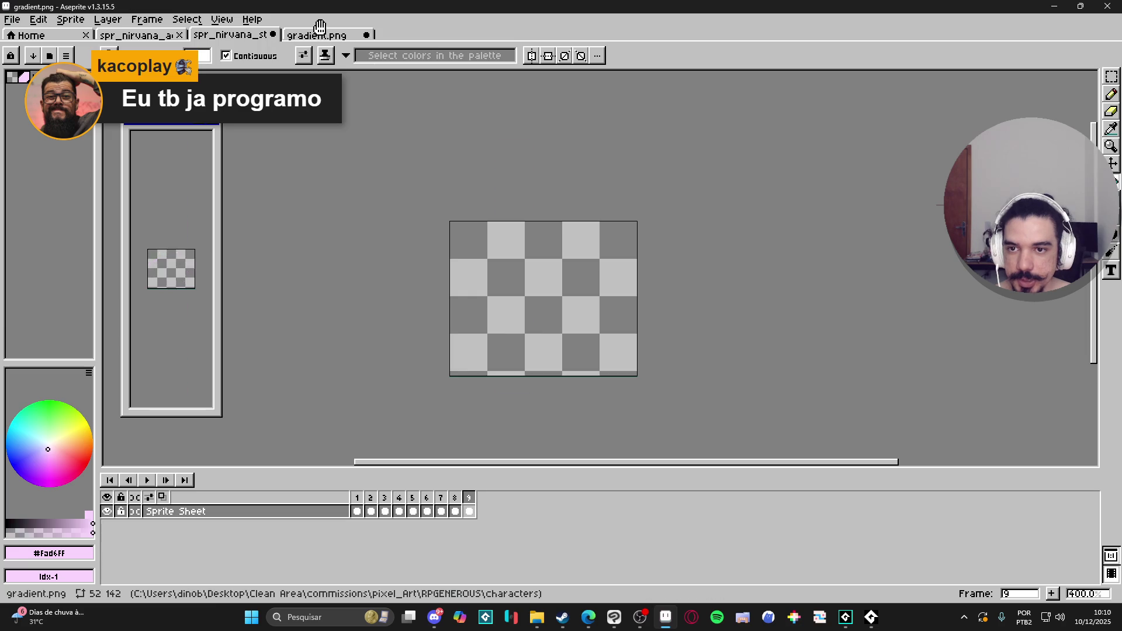
pyautogui.moveTo(327, 40); pyautogui.dragTo(120, 219)
pyautogui.moveTo(184, 131); pyautogui.dragTo(301, 131)
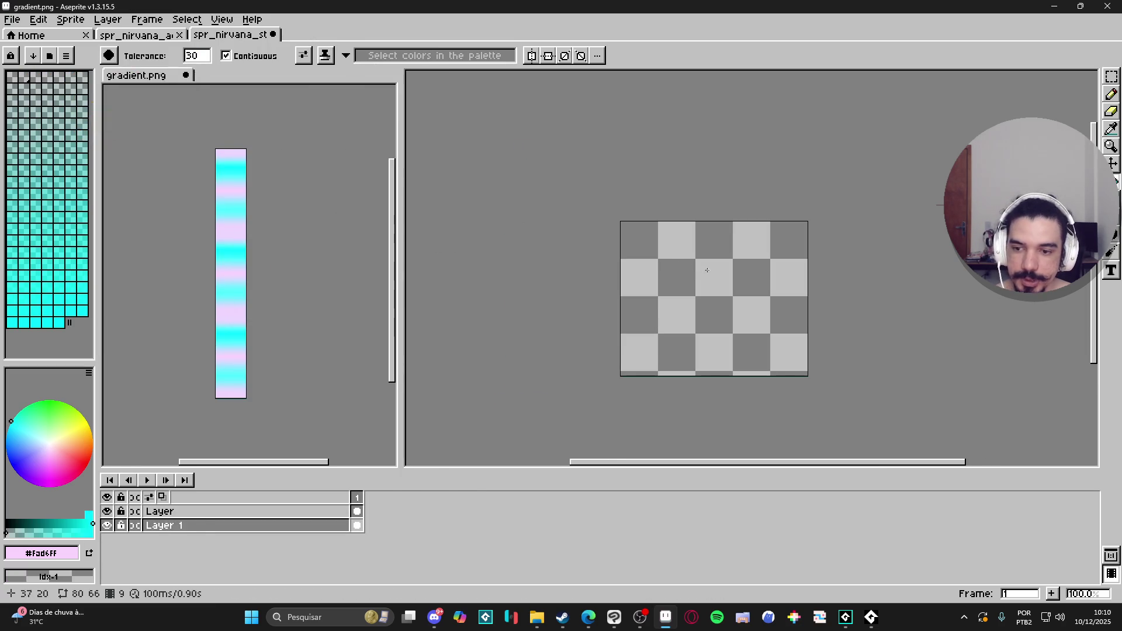
pyautogui.click(704, 272)
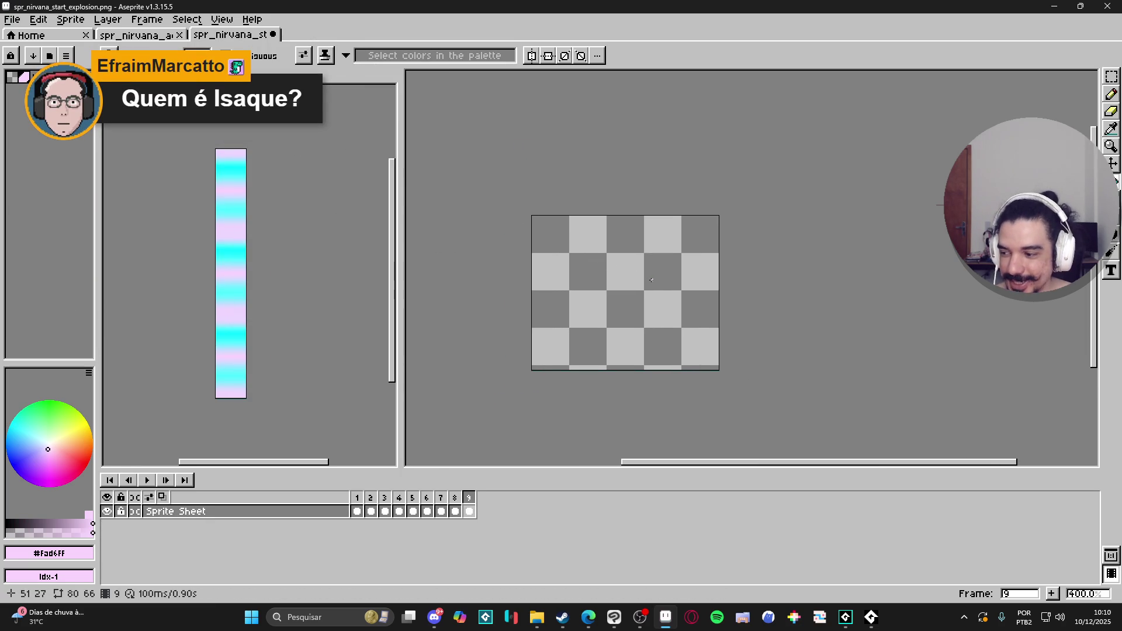
pyautogui.scroll(2, 670, 271)
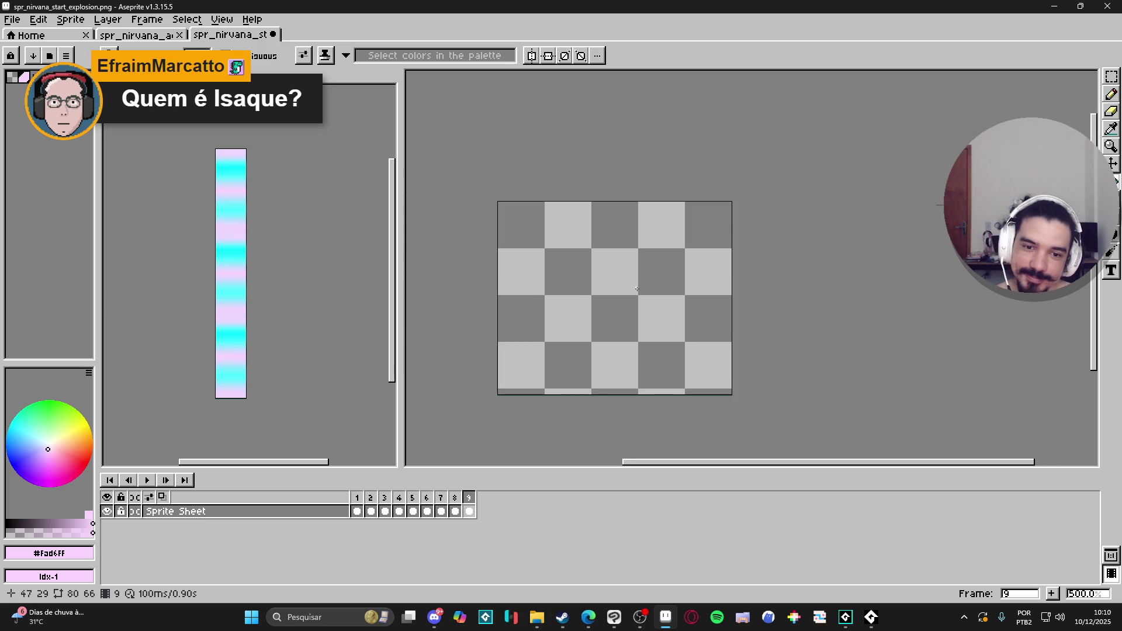
pyautogui.click(357, 512)
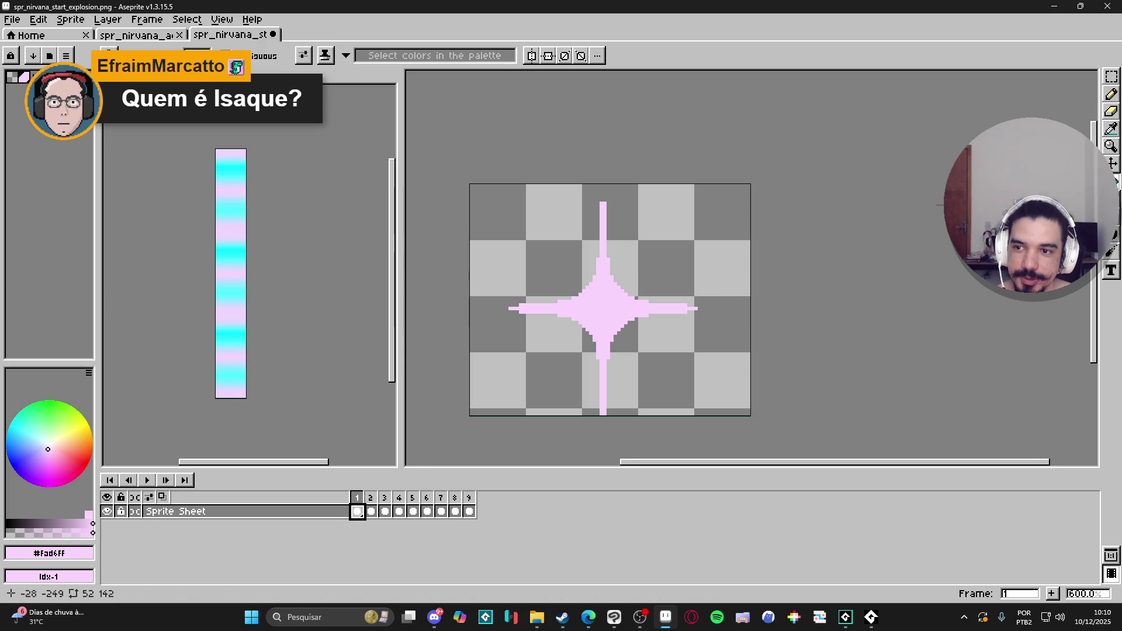
# In File Explorer, go up from the nirvana folder to the RPGENEROUS project folder
pyautogui.moveTo(537, 619)
pyautogui.click(525, 566)
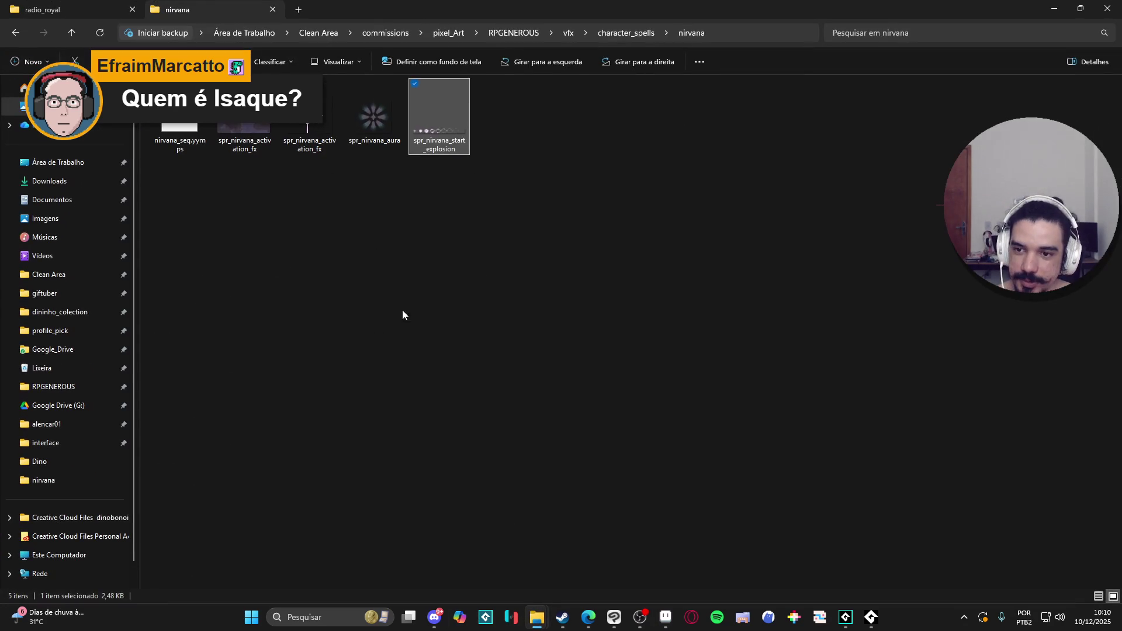
pyautogui.click(612, 34)
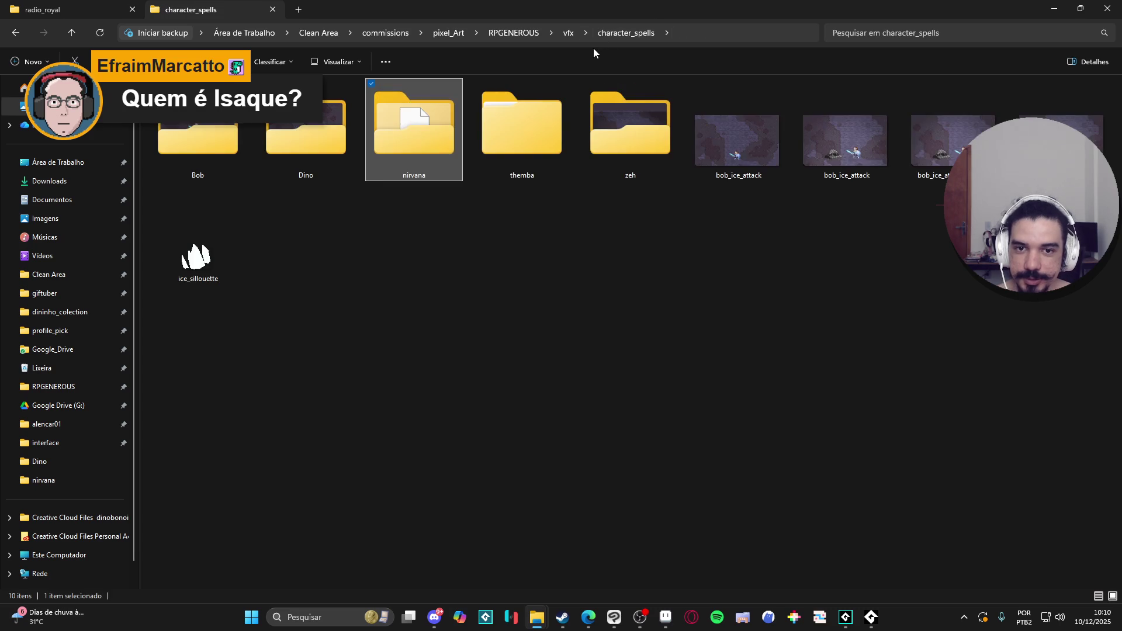
pyautogui.click(566, 34)
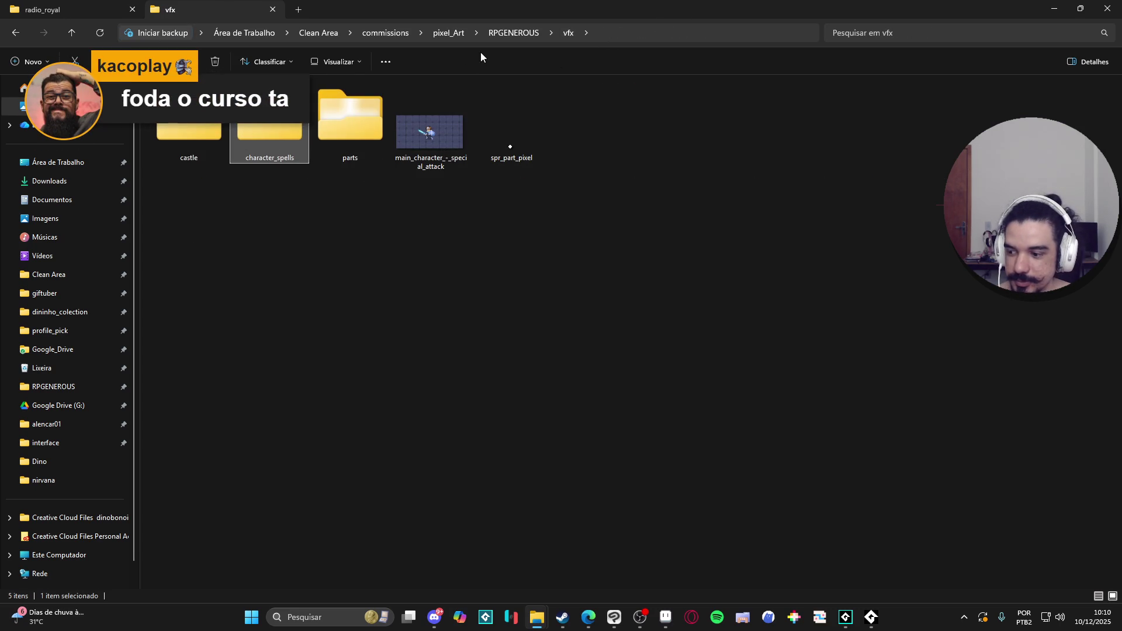
pyautogui.click(511, 32)
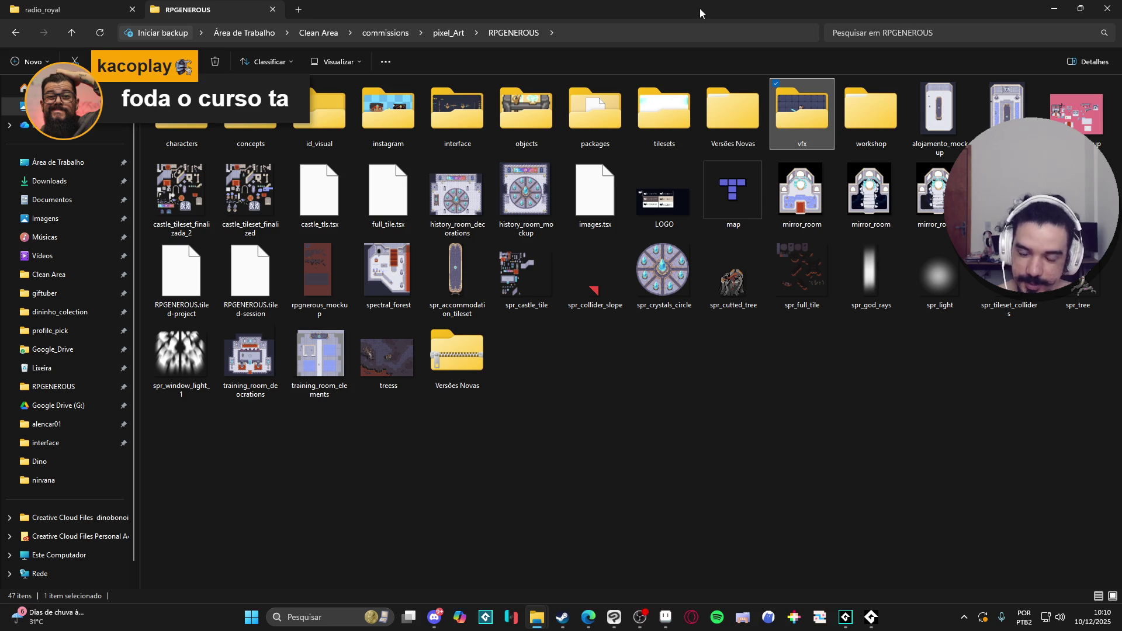
# Minimise Explorer and check the activation_fx and start_explosion sprites in Aseprite
pyautogui.press('super+Down')
pyautogui.hotkey('alt', 'Tab')
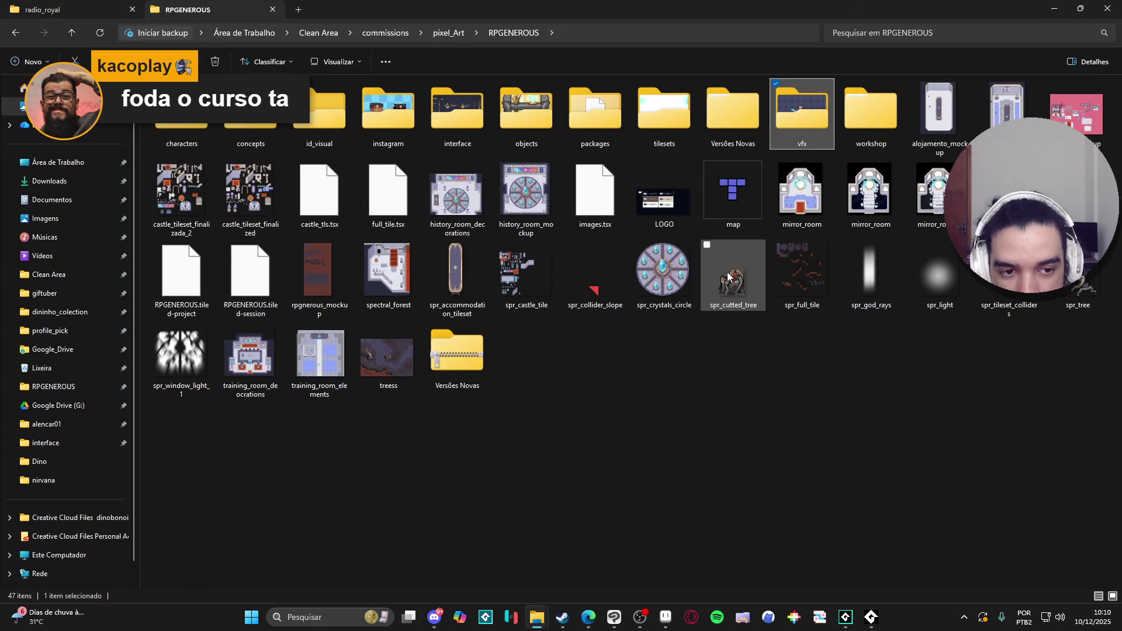
pyautogui.click(666, 617)
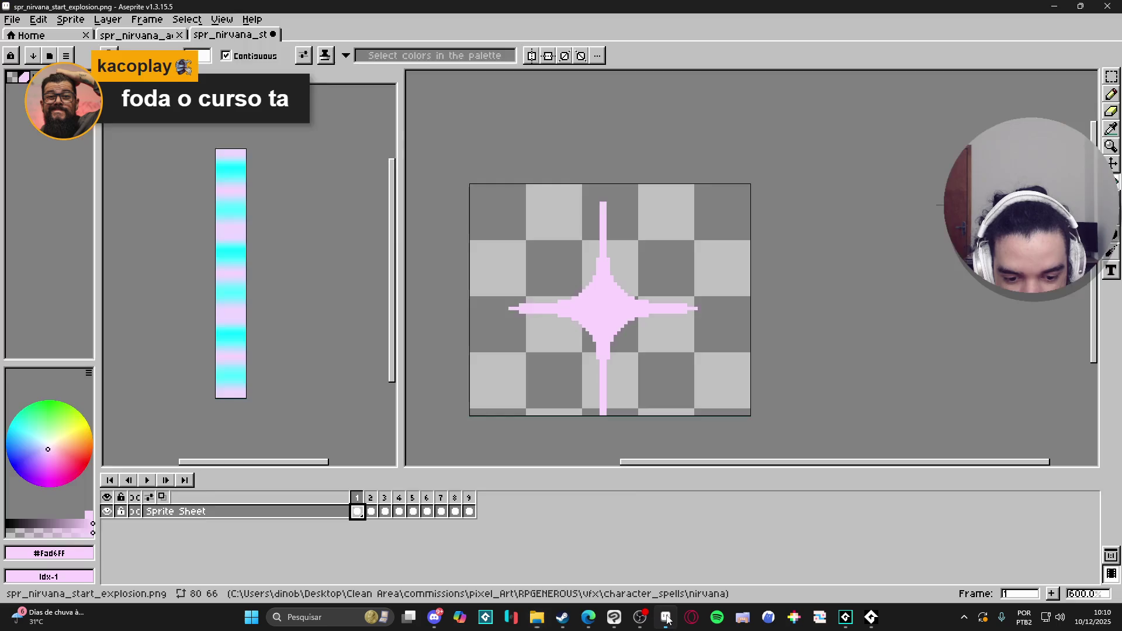
pyautogui.click(137, 36)
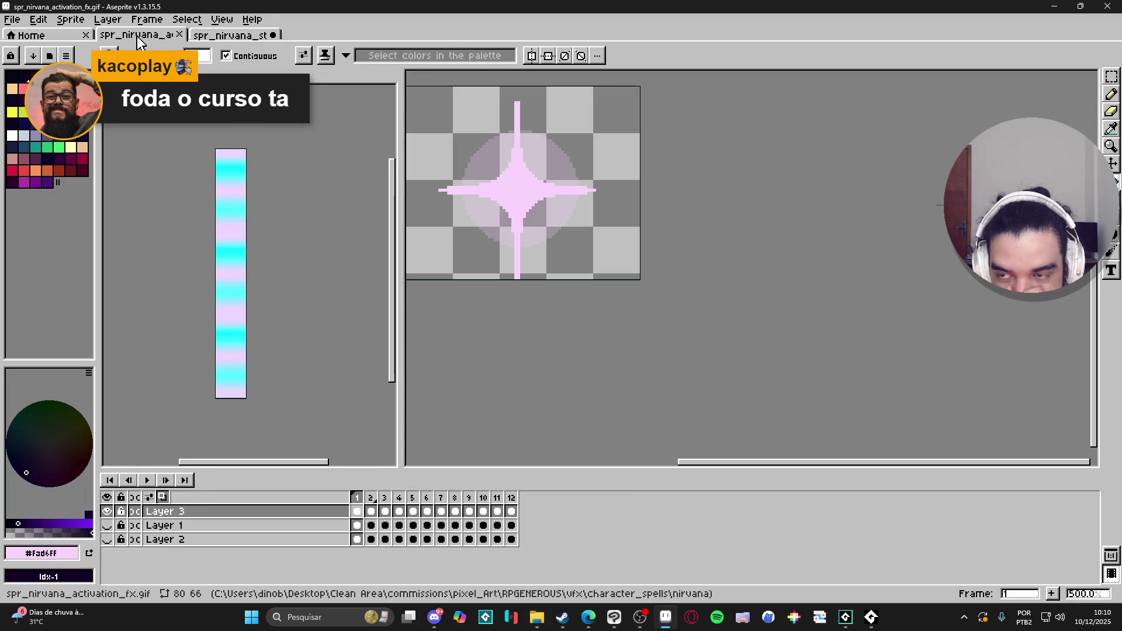
pyautogui.click(250, 36)
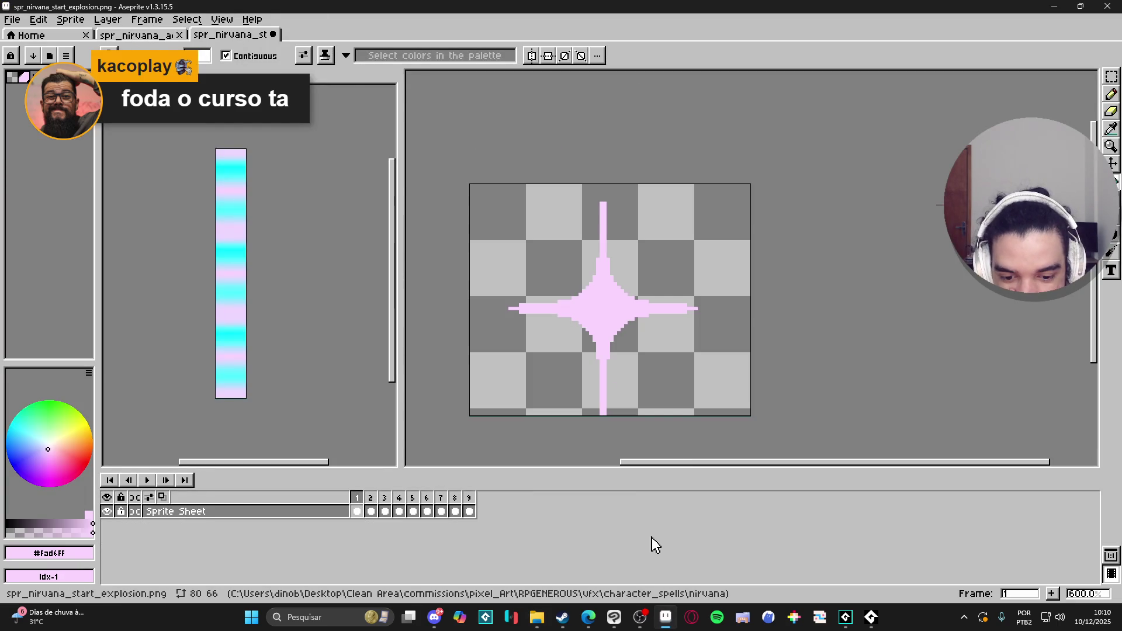
# Open the characters folder and drag Bob - battle sprite into Aseprite
pyautogui.click(544, 617)
pyautogui.click(479, 549)
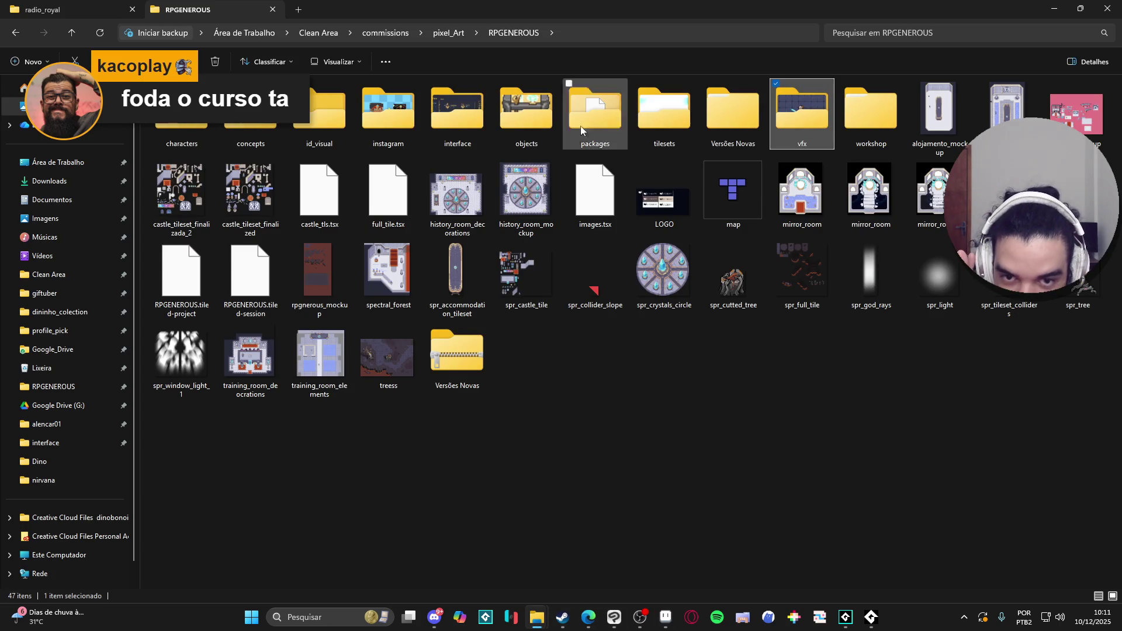
pyautogui.press('F5')
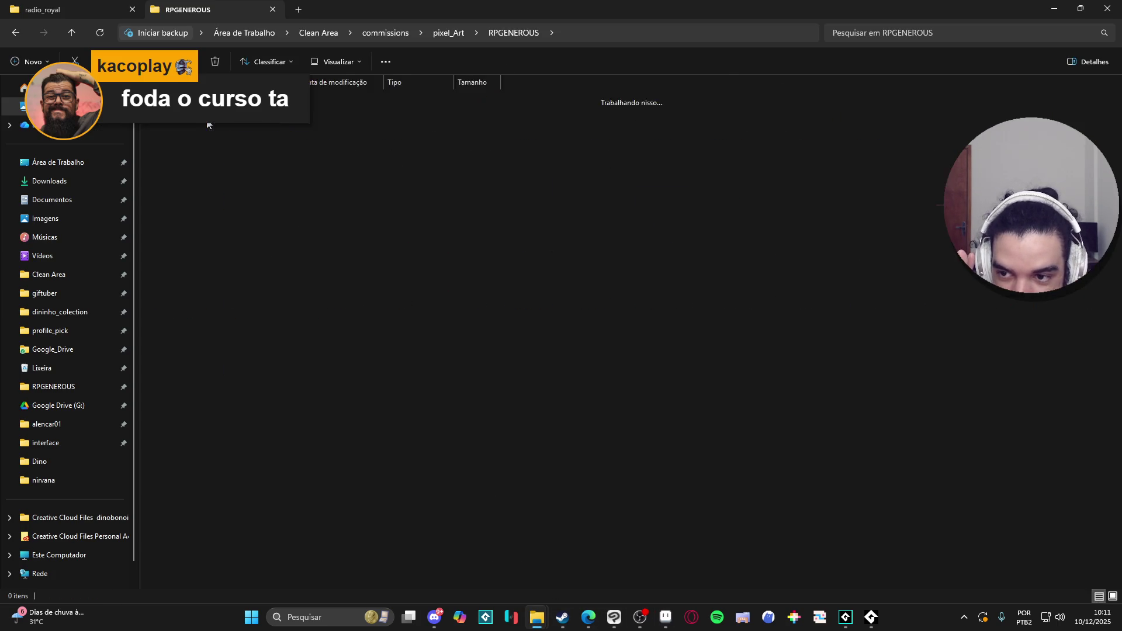
pyautogui.click(510, 109)
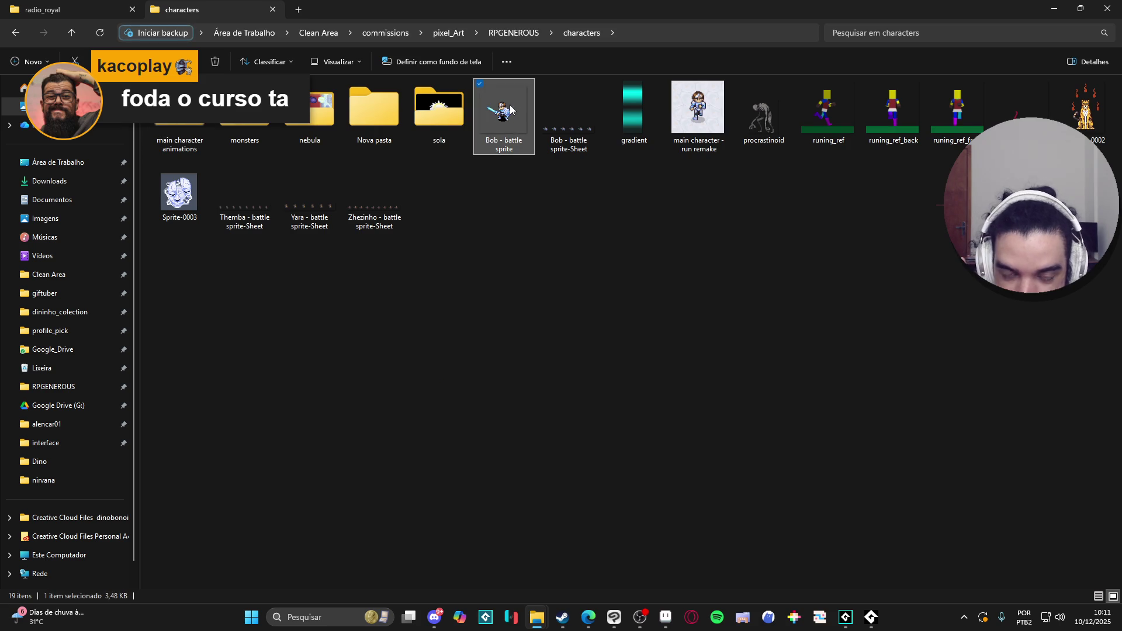
pyautogui.click(666, 617)
pyautogui.moveTo(696, 21); pyautogui.dragTo(695, 24)
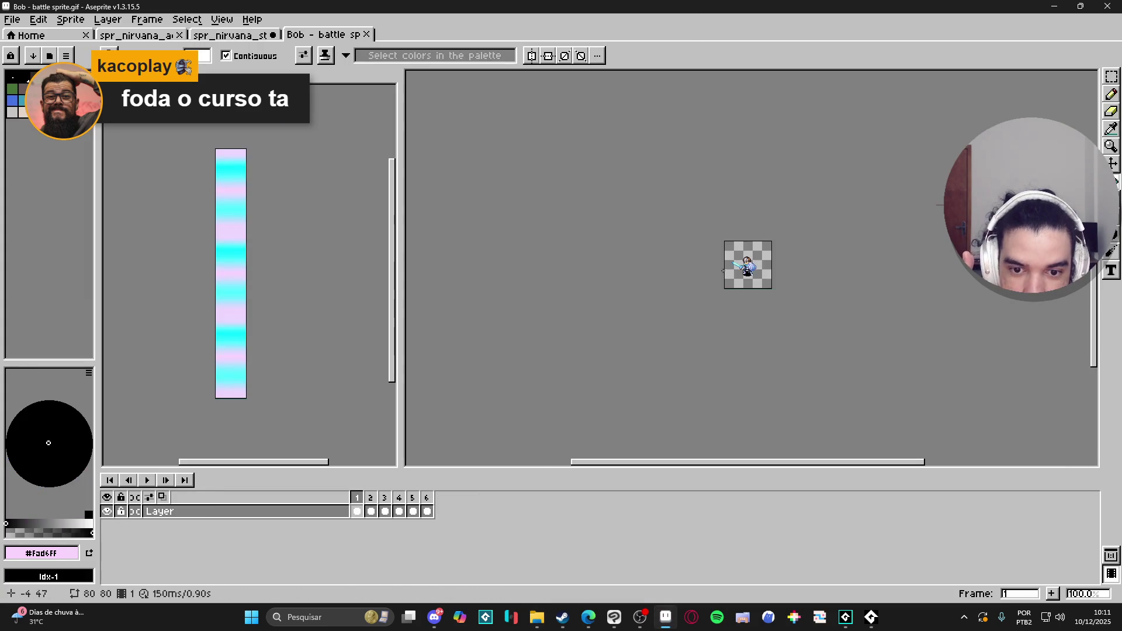
# Convert Bob's sprite to RGB Color, then snip the party of characters from Clip Studio
pyautogui.click(70, 20)
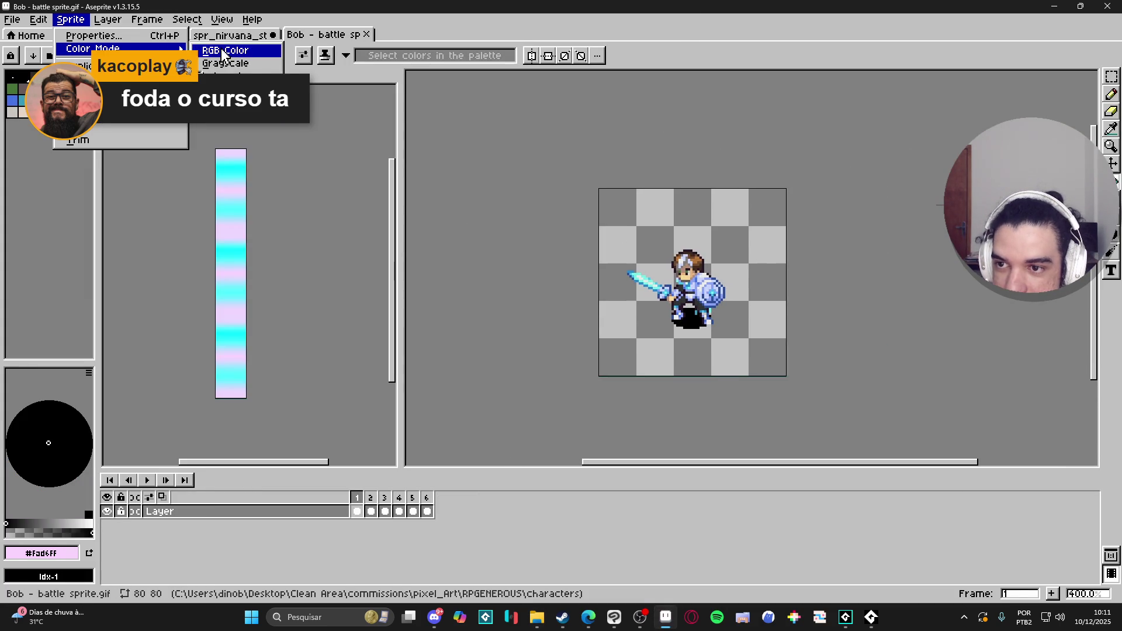
pyautogui.click(216, 49)
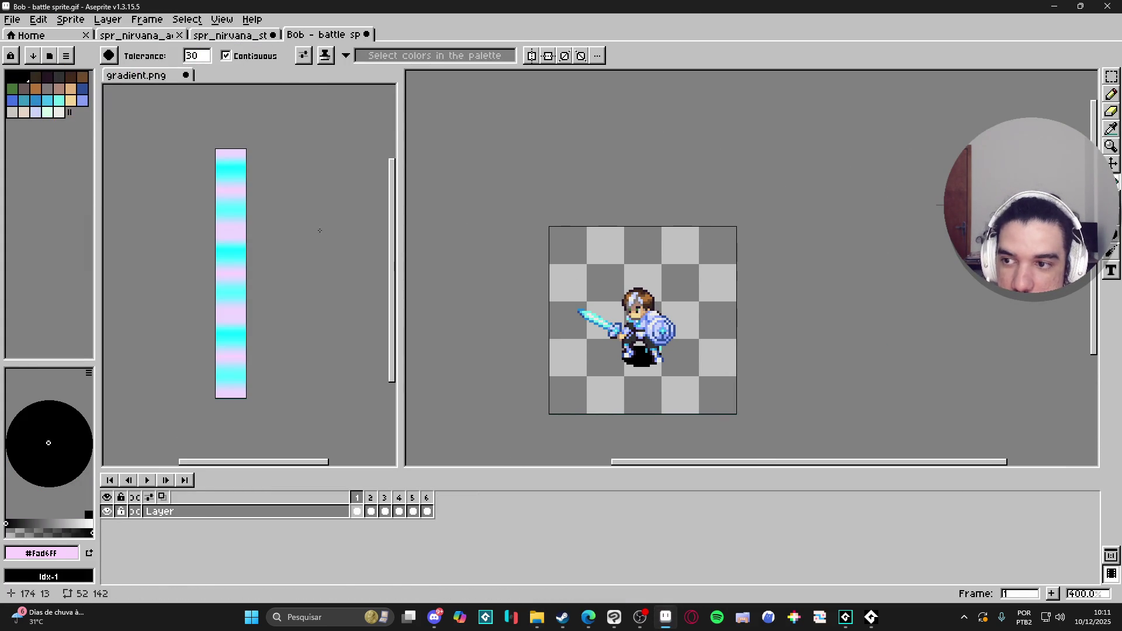
pyautogui.moveTo(866, 628)
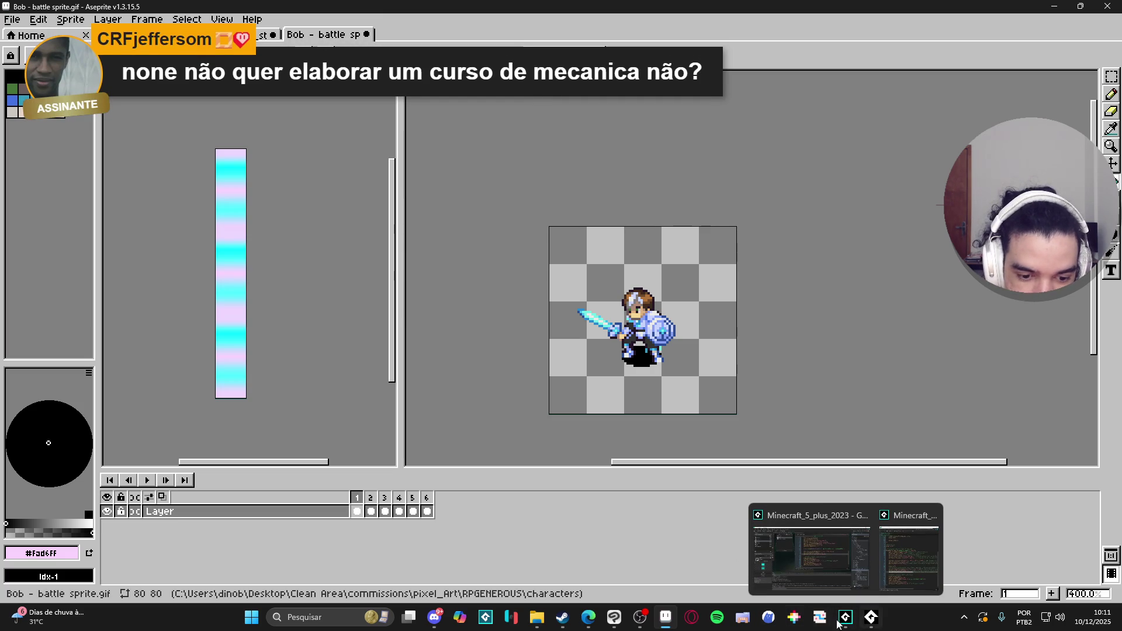
pyautogui.click(615, 618)
pyautogui.scroll(3, 704, 237)
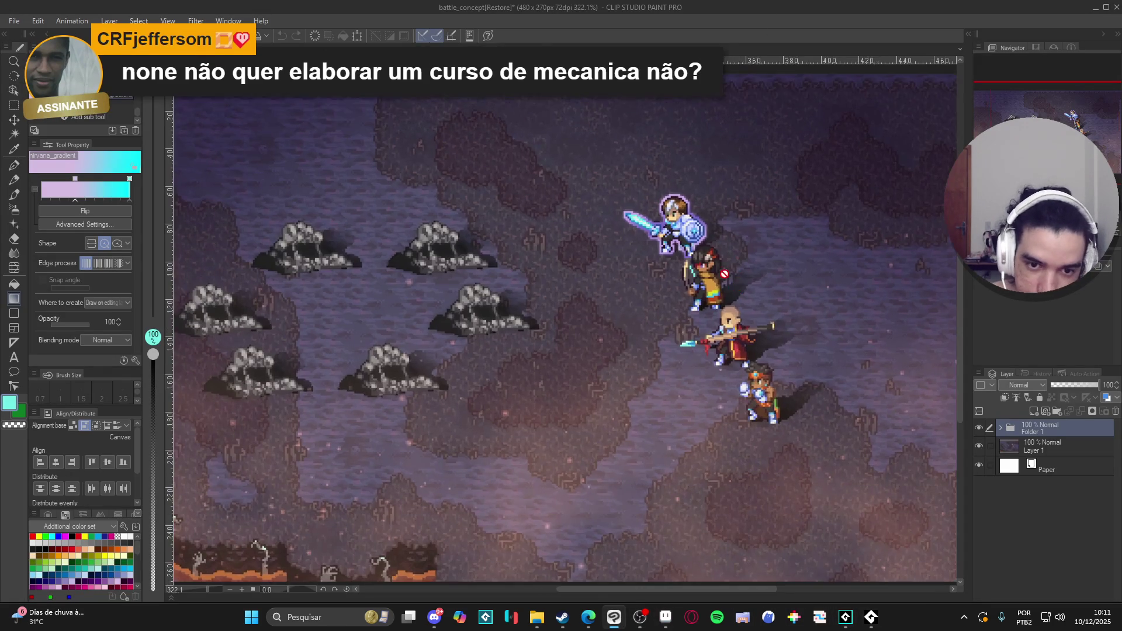
pyautogui.press('super+shift+s')
pyautogui.moveTo(564, 146); pyautogui.dragTo(744, 283)
pyautogui.hotkey('alt', 'Tab')
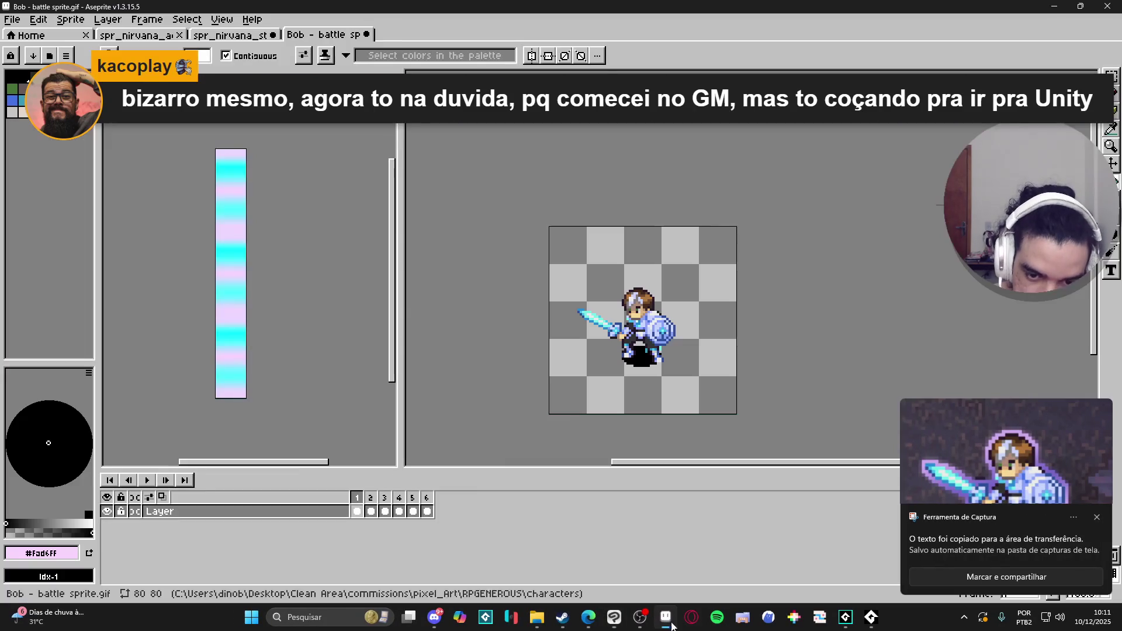
# Paste the snip into a new 309x235 sprite and arrange the split views
pyautogui.click(12, 20)
pyautogui.click(23, 42)
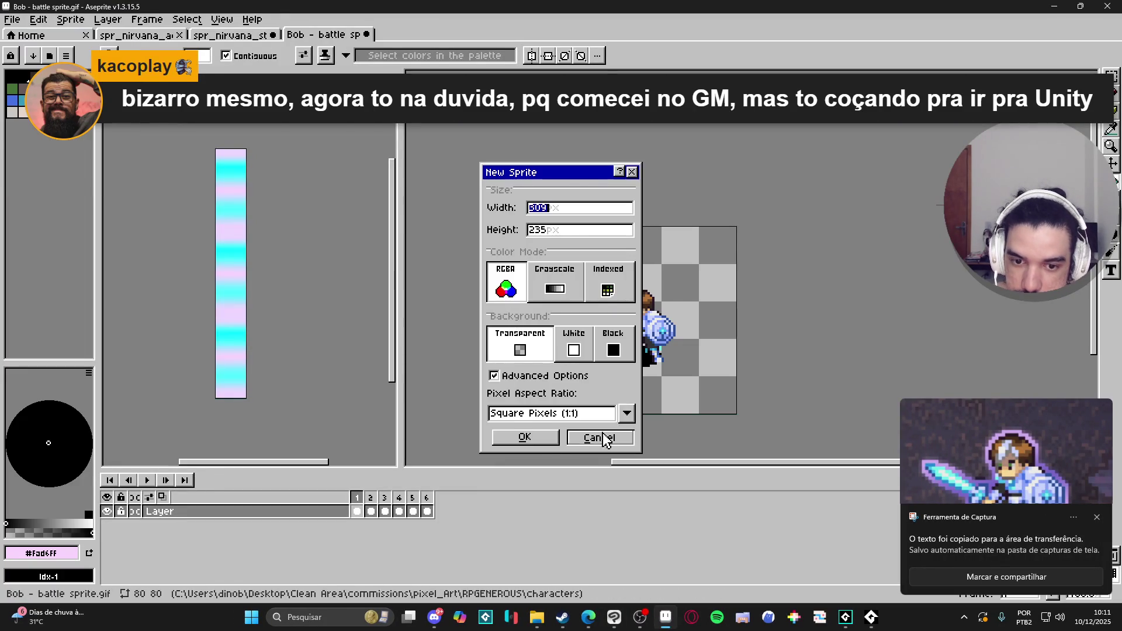
pyautogui.click(522, 435)
pyautogui.hotkey('ctrl', 'v')
pyautogui.moveTo(448, 36)
pyautogui.mouseDown()
pyautogui.moveTo(402, 185)
pyautogui.moveTo(453, 187)
pyautogui.moveTo(419, 198)
pyautogui.mouseUp()
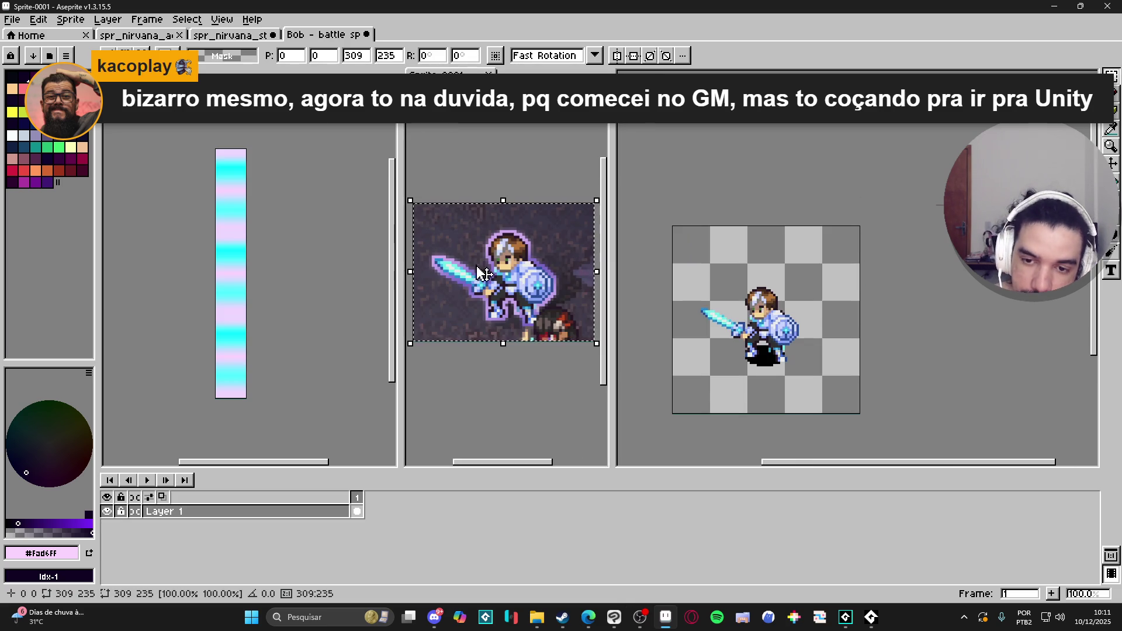
pyautogui.moveTo(232, 71); pyautogui.dragTo(433, 34)
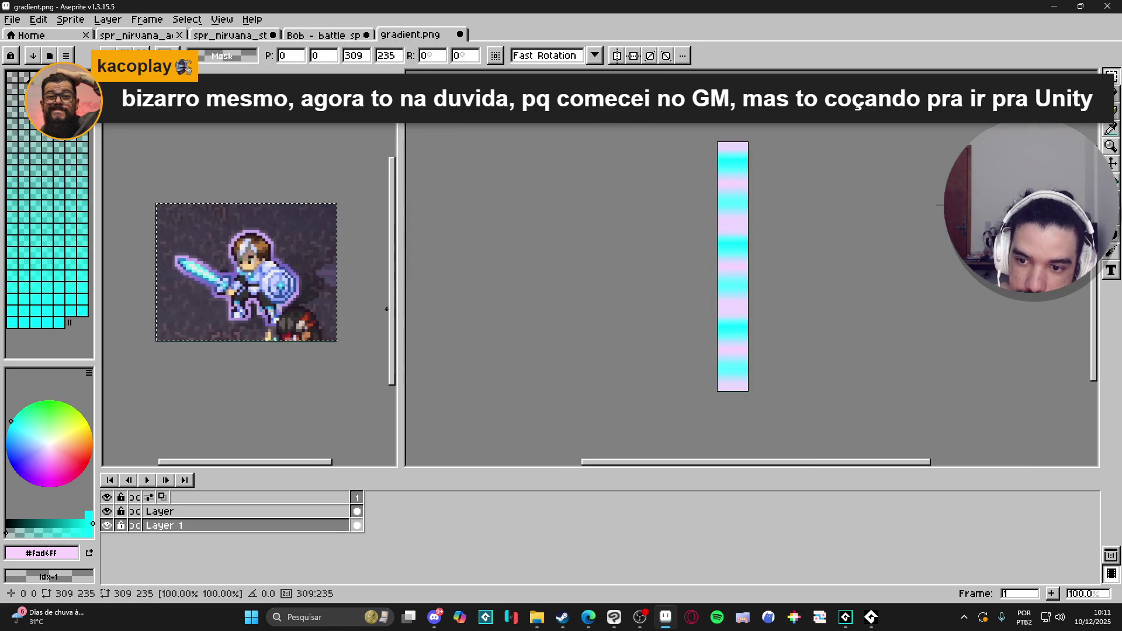
# Switch to Bob's battle sprite and reposition the reference image in its view
pyautogui.click(323, 34)
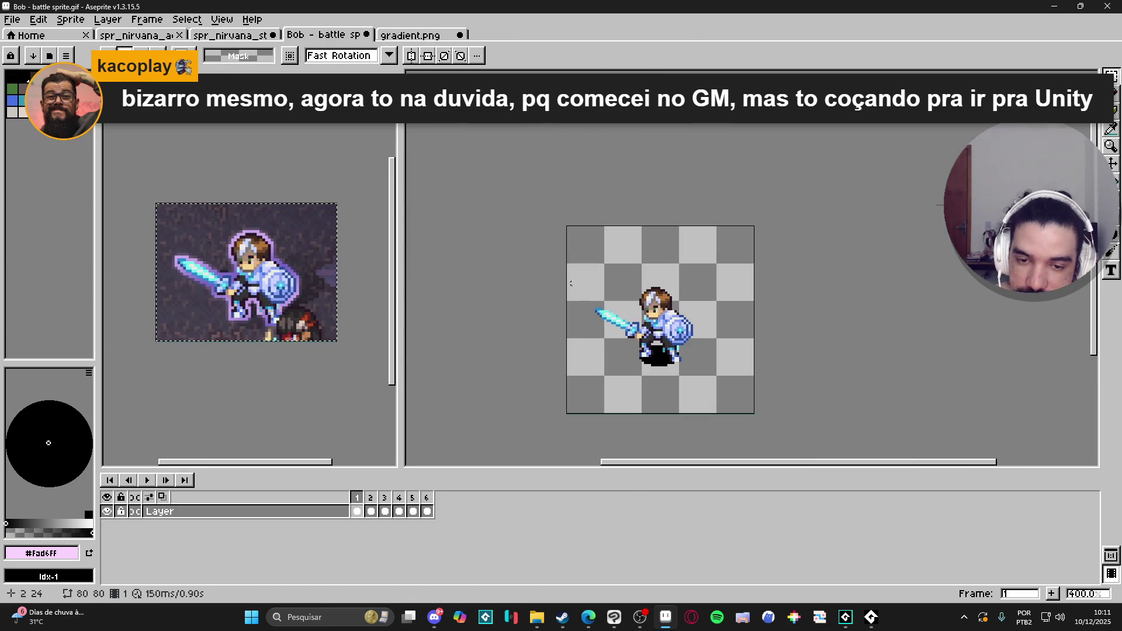
pyautogui.moveTo(541, 295); pyautogui.dragTo(526, 291)
pyautogui.moveTo(246, 275)
pyautogui.mouseDown()
pyautogui.moveTo(278, 287)
pyautogui.moveTo(260, 284)
pyautogui.mouseUp()
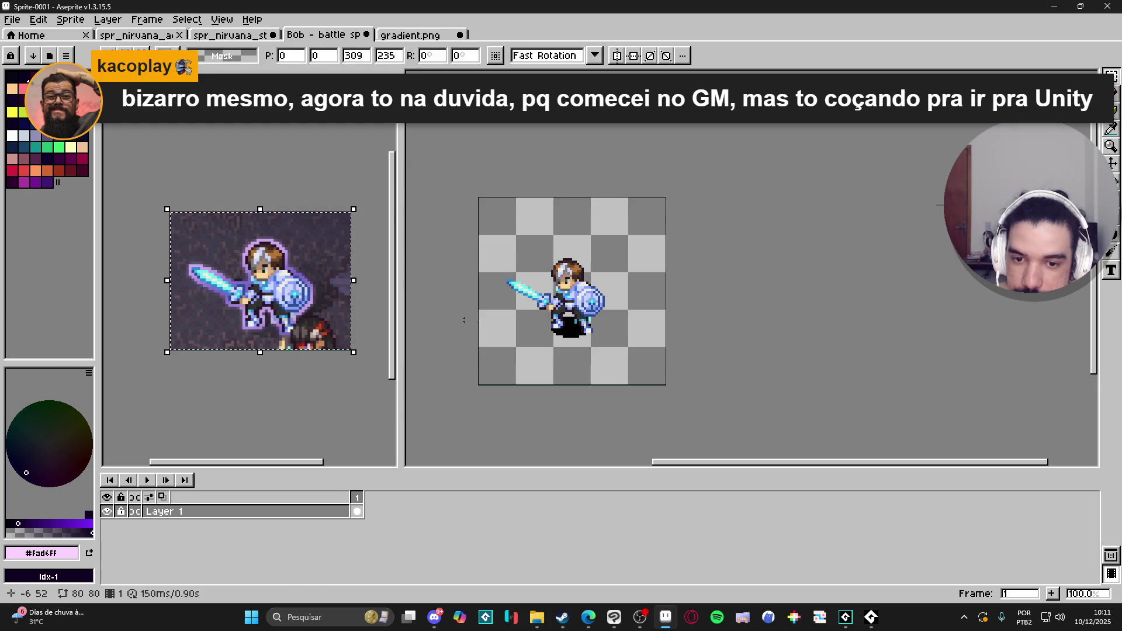
pyautogui.scroll(-1, 585, 336)
pyautogui.scroll(2, 579, 325)
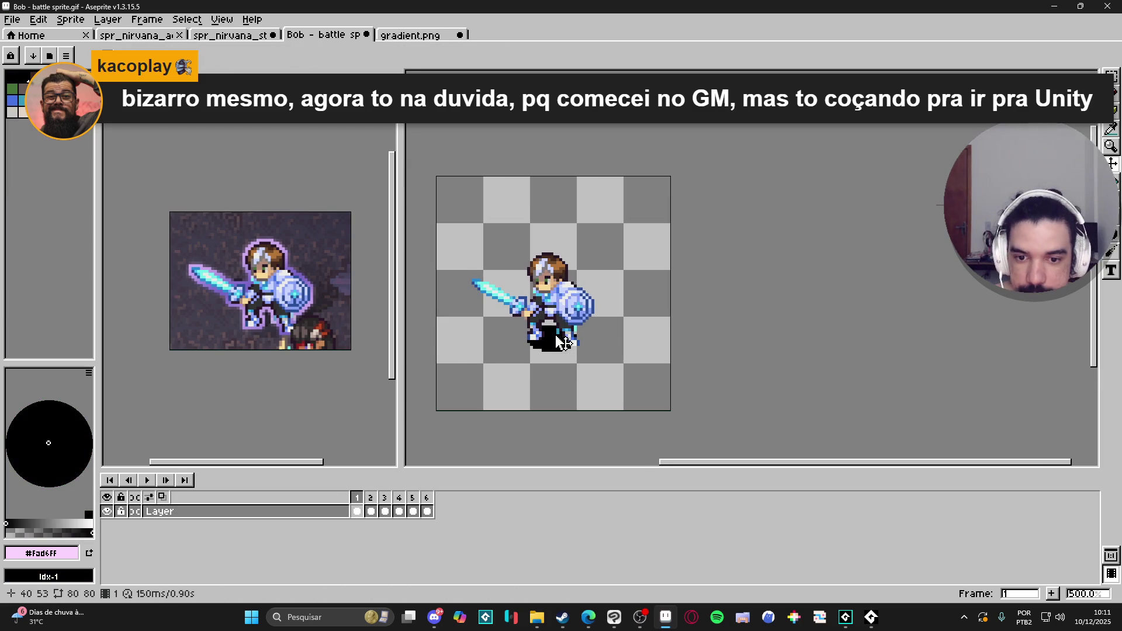
pyautogui.scroll(1, 575, 314)
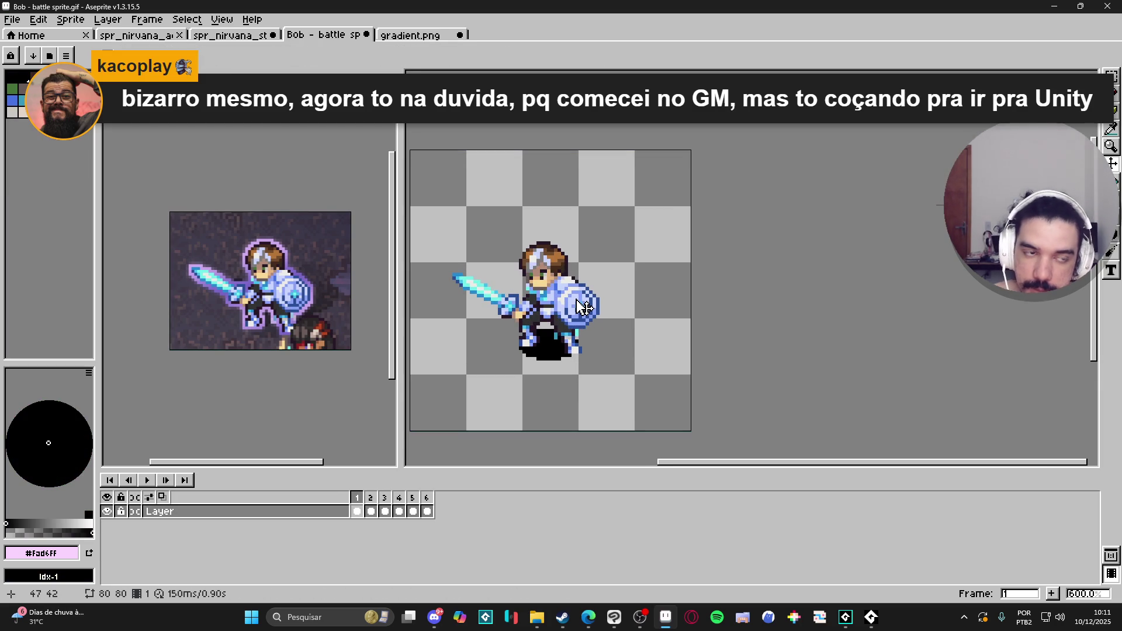
# Paint light pixels over the black shadow under the knight's feet with the Pencil
pyautogui.press('b')
pyautogui.scroll(3, 553, 351)
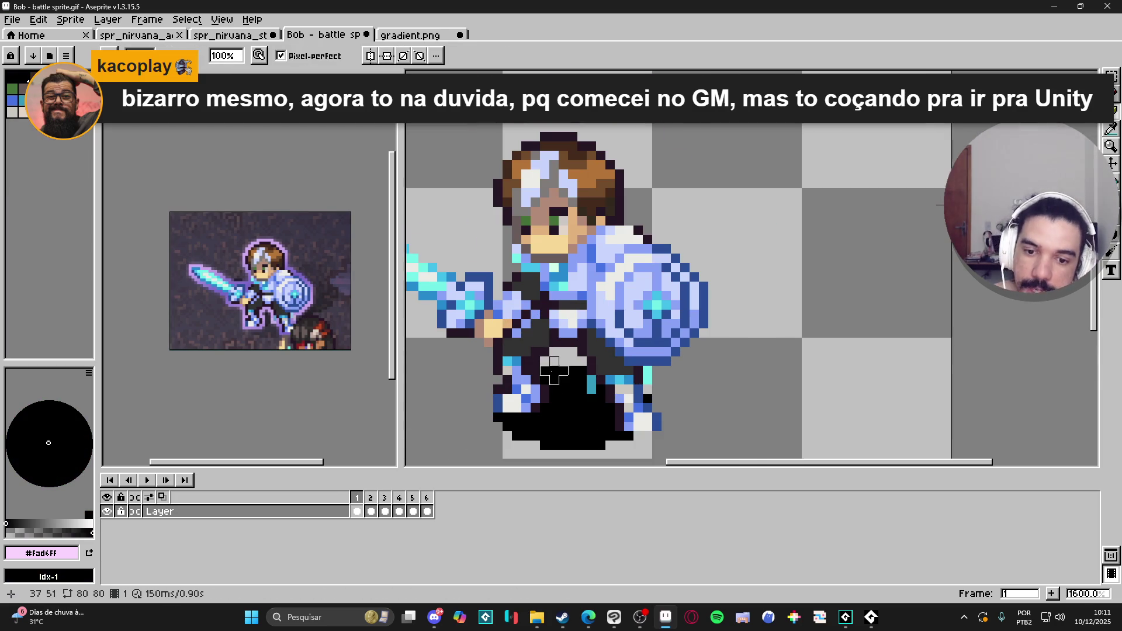
pyautogui.moveTo(549, 374)
pyautogui.mouseDown()
pyautogui.moveTo(577, 375)
pyautogui.moveTo(543, 418)
pyautogui.moveTo(606, 413)
pyautogui.moveTo(606, 431)
pyautogui.moveTo(503, 431)
pyautogui.moveTo(558, 419)
pyautogui.moveTo(550, 447)
pyautogui.moveTo(615, 449)
pyautogui.mouseUp()
pyautogui.click(587, 385)
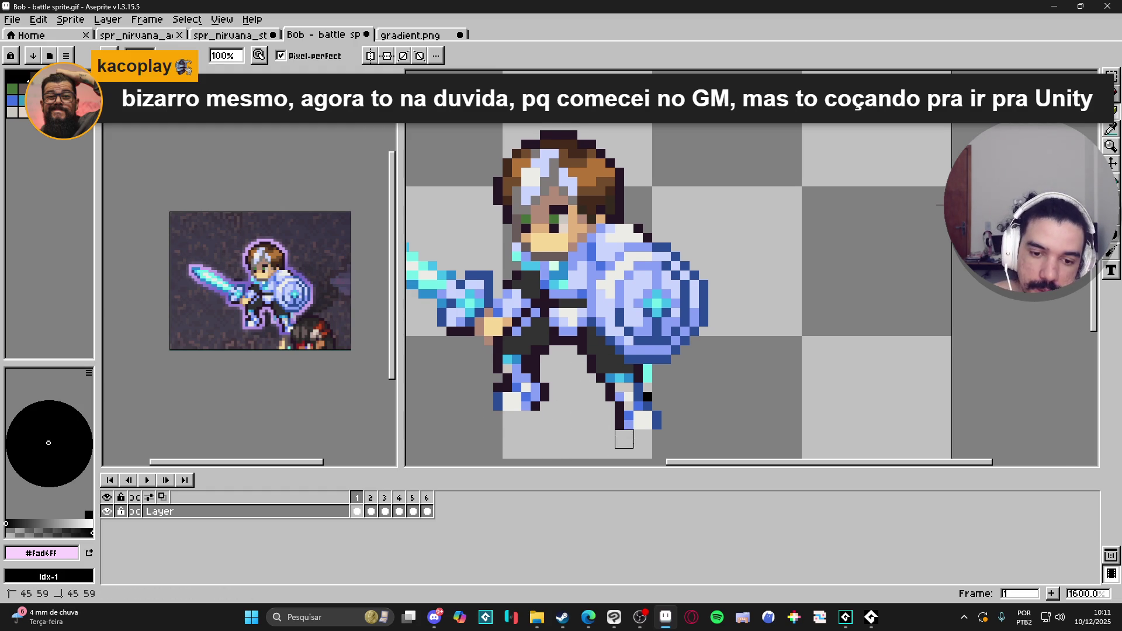
pyautogui.scroll(-2, 596, 448)
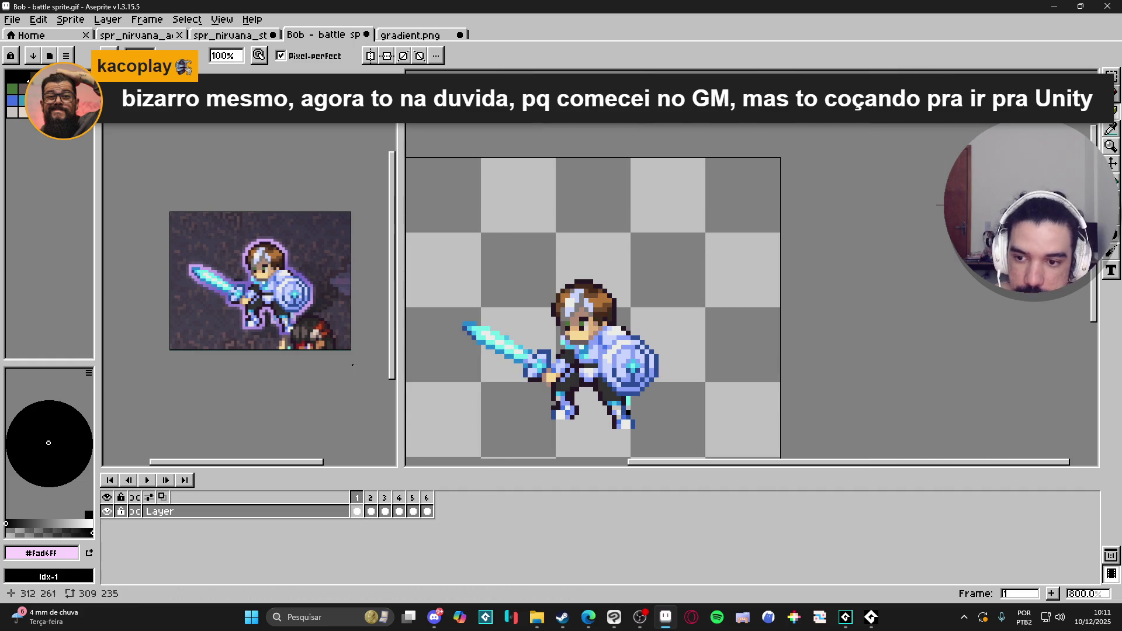
pyautogui.press('v')
pyautogui.click(256, 338)
# Sample a light lilac foreground and darker lilac background colour from the reference image
pyautogui.press('b')
pyautogui.scroll(5, 234, 322)
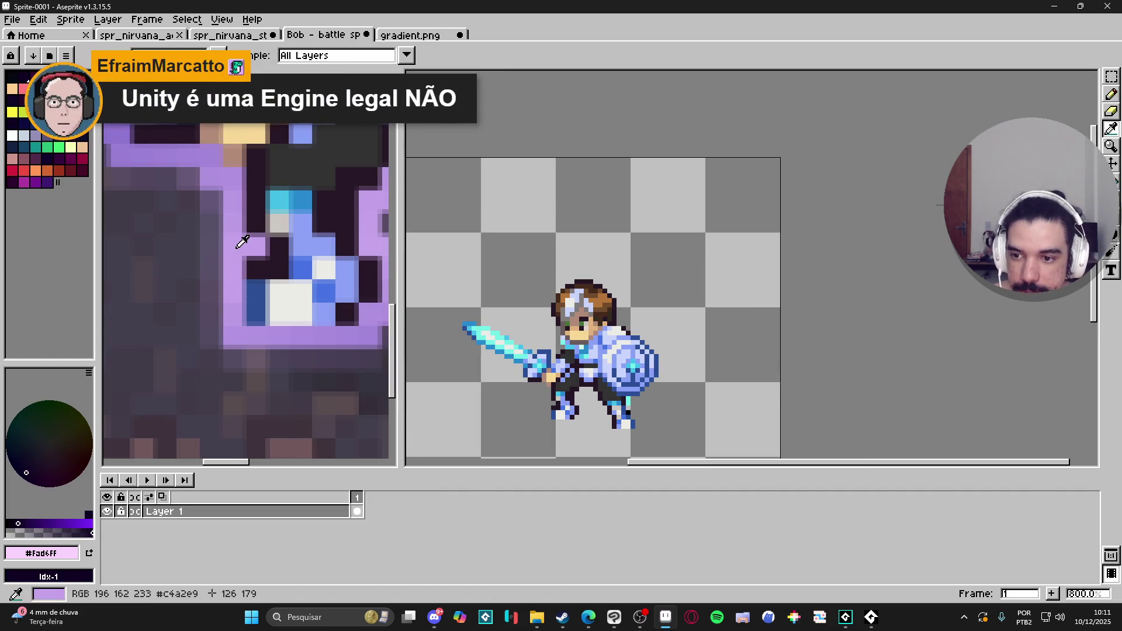
pyautogui.keyDown('alt'); pyautogui.click(242, 263); pyautogui.keyUp('alt')
pyautogui.scroll(1, 242, 263)
pyautogui.scroll(-2, 242, 263)
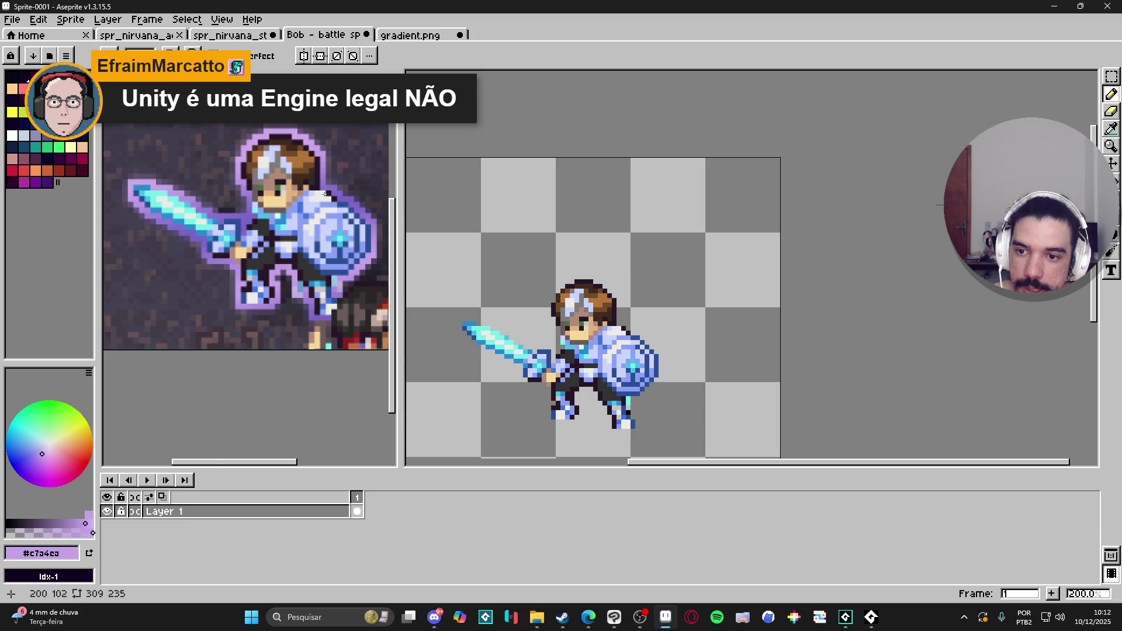
pyautogui.scroll(3, 325, 193)
pyautogui.keyDown('alt'); pyautogui.rightClick(325, 193); pyautogui.keyUp('alt')
pyautogui.scroll(-1, 570, 363)
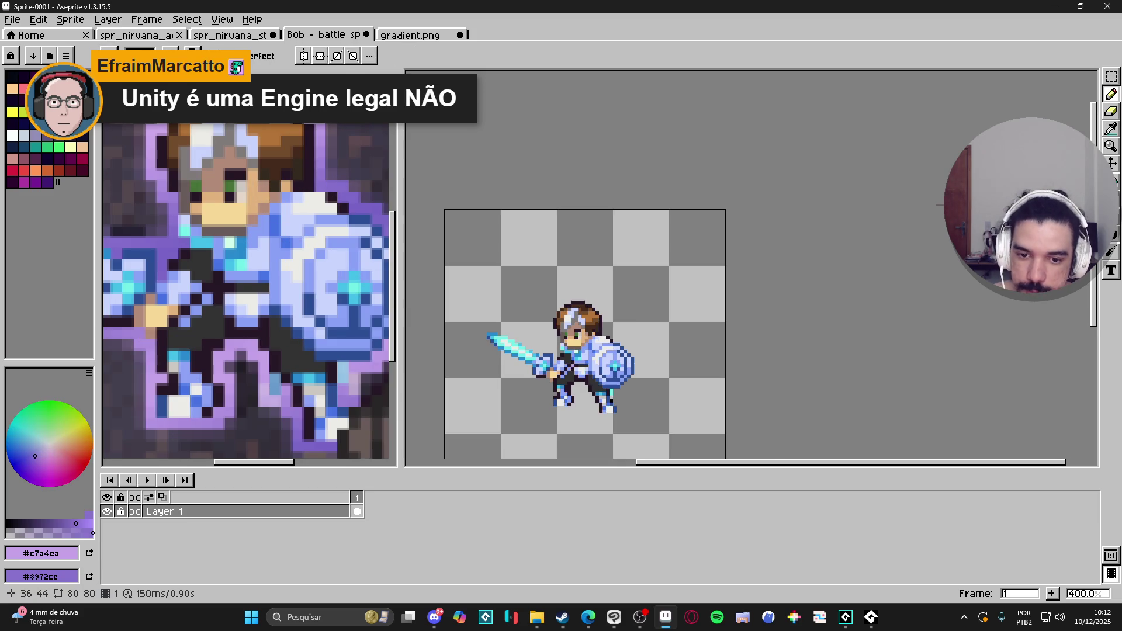
# Add a new Layer 1 above Layer in Bob's sprite and select its first cel
pyautogui.hotkey('ctrl', 'w')
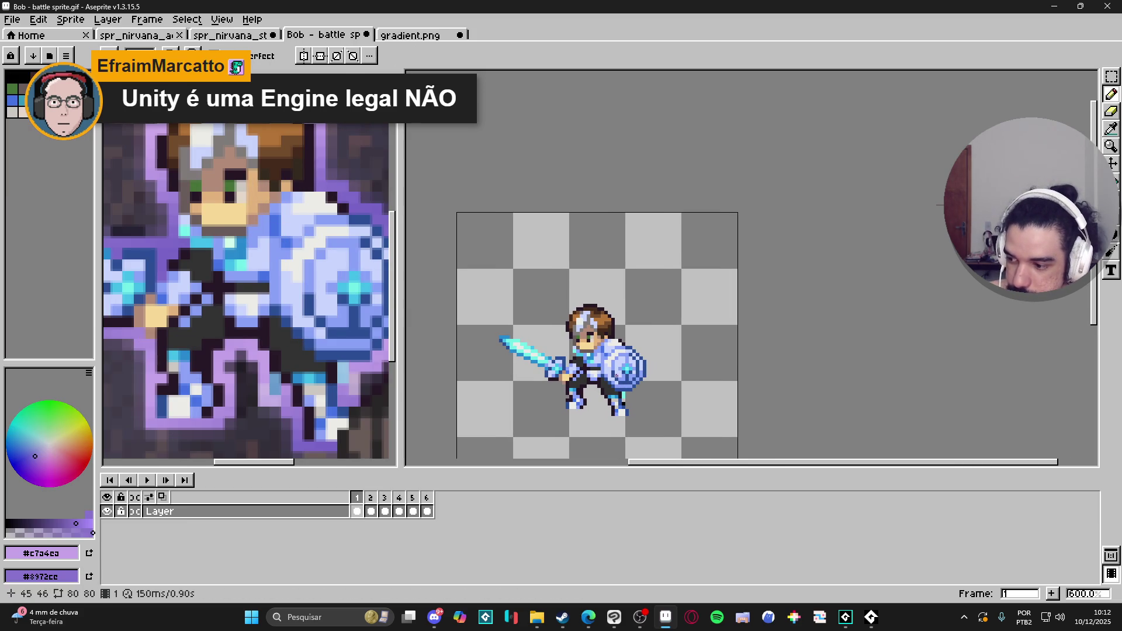
pyautogui.click(341, 511)
pyautogui.hotkey('shift', 'n')
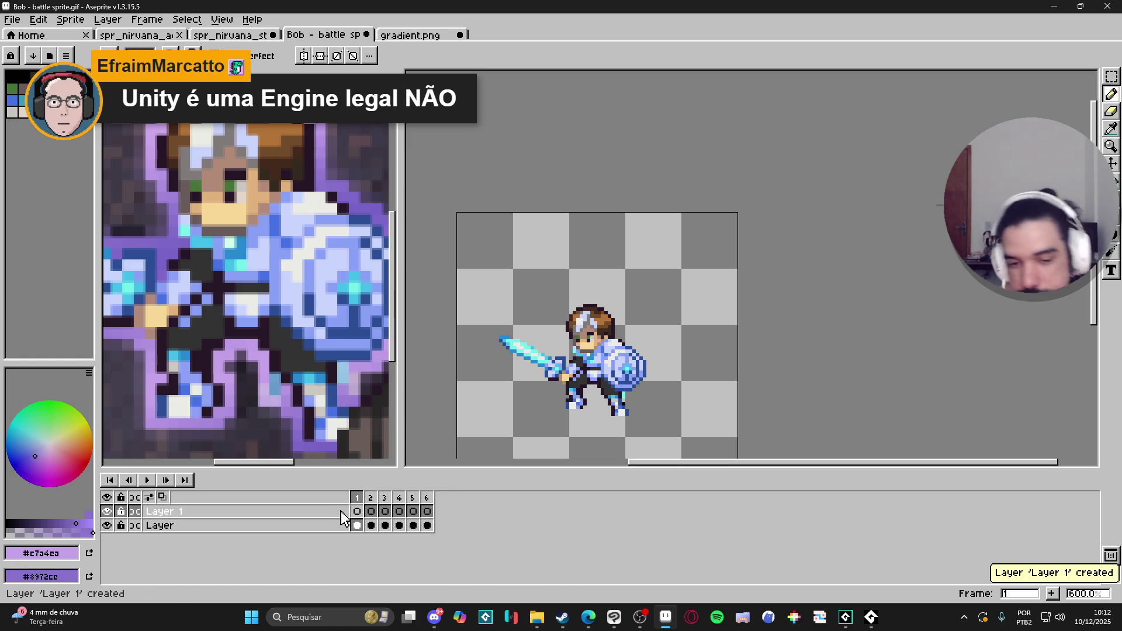
pyautogui.click(357, 512)
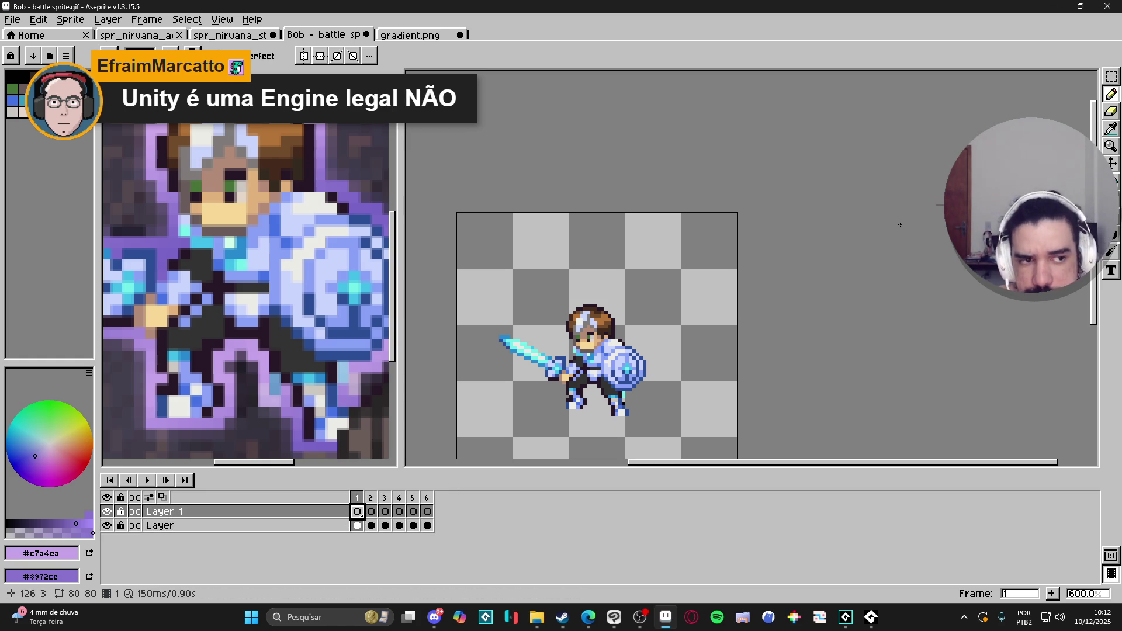
# Cycle through filled ellipse, rectangular selection and filled rectangle tools
pyautogui.hotkey('shift', 'u')
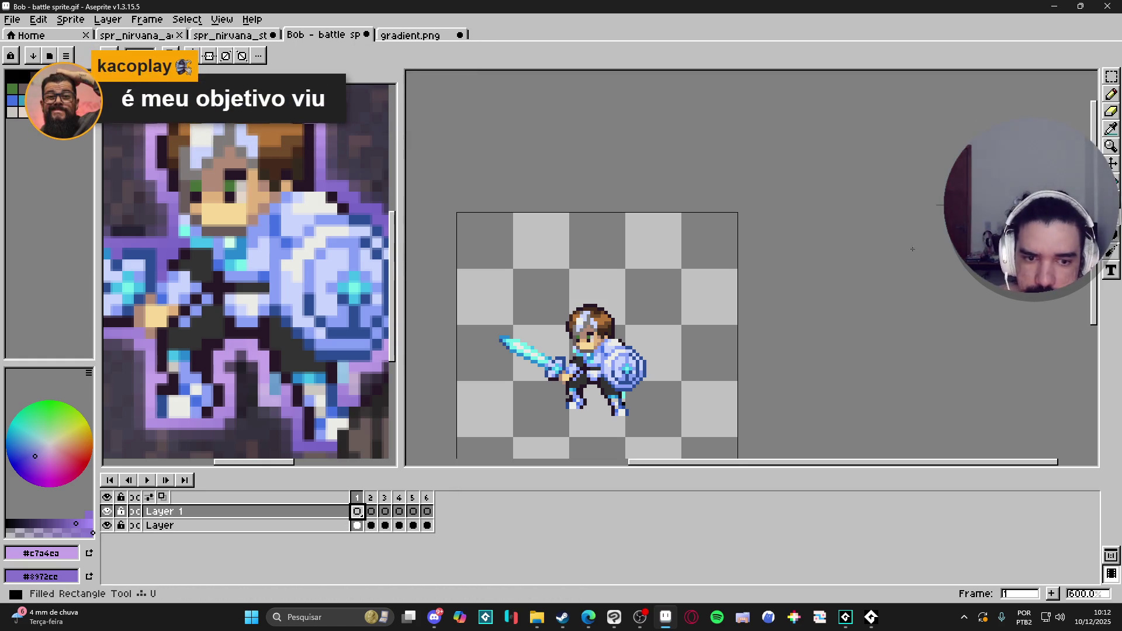
pyautogui.click(1111, 76)
pyautogui.scroll(-1, 579, 275)
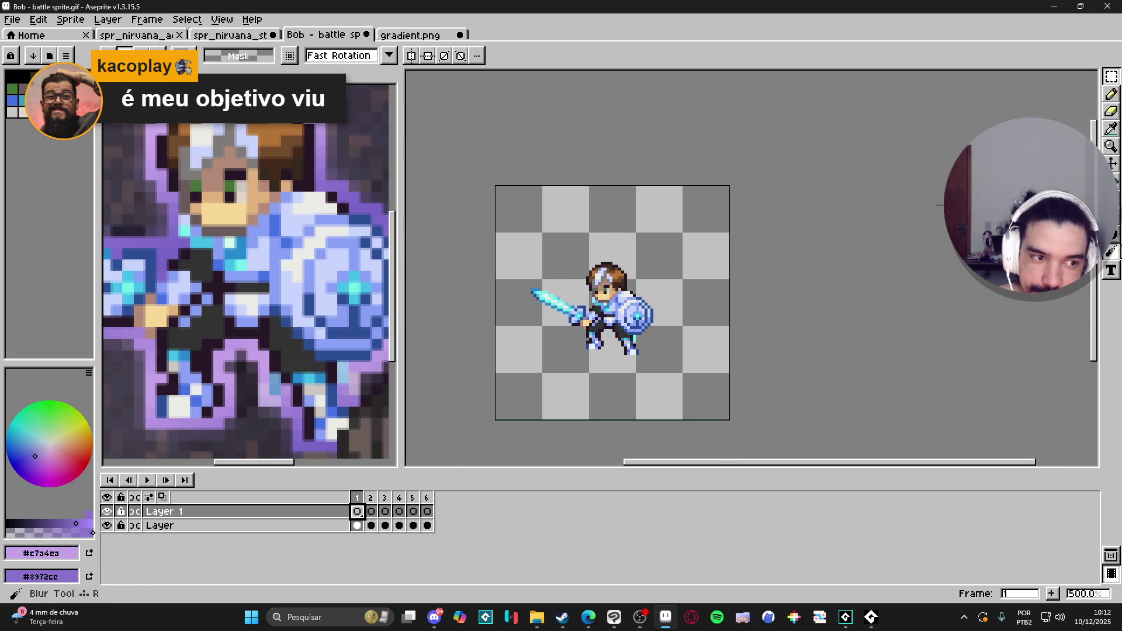
pyautogui.click(1118, 229)
# Undo a trial gradient and turn on Tiled in Both Axes mode
pyautogui.hotkey('shift', 'g')
pyautogui.moveTo(544, 233); pyautogui.dragTo(644, 370)
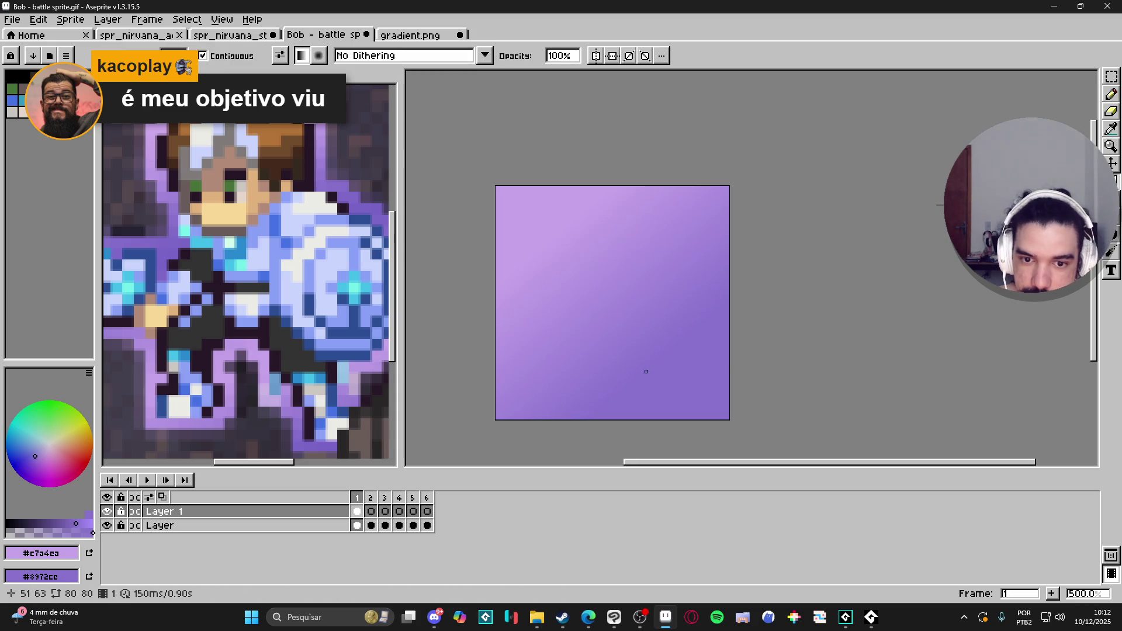
pyautogui.hotkey('ctrl', 'z')
pyautogui.click(221, 19)
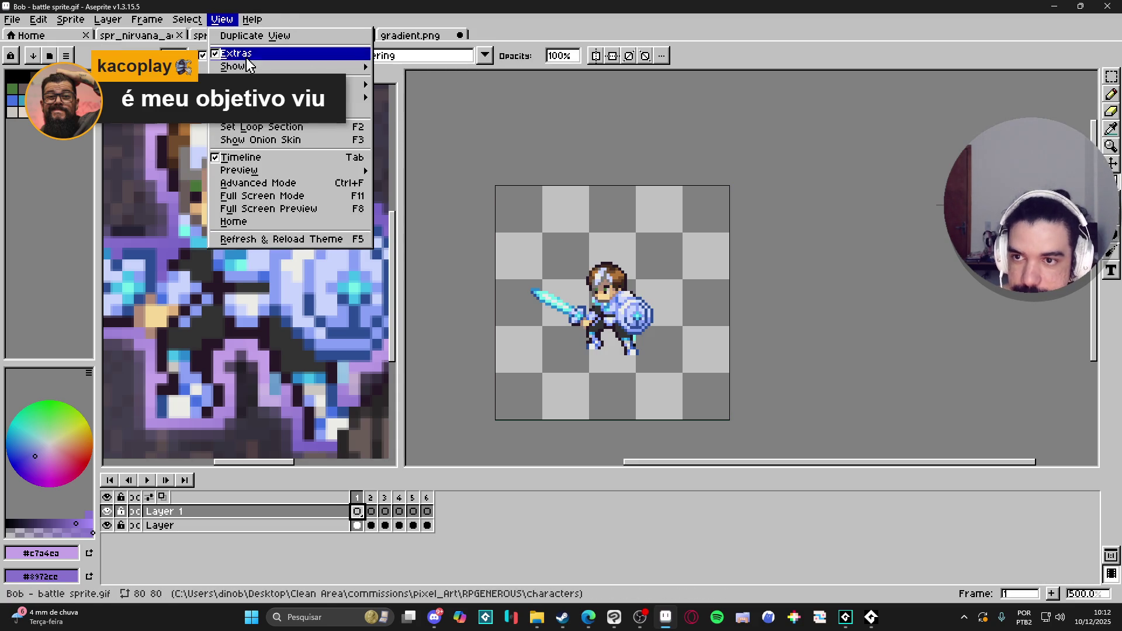
pyautogui.moveTo(351, 97)
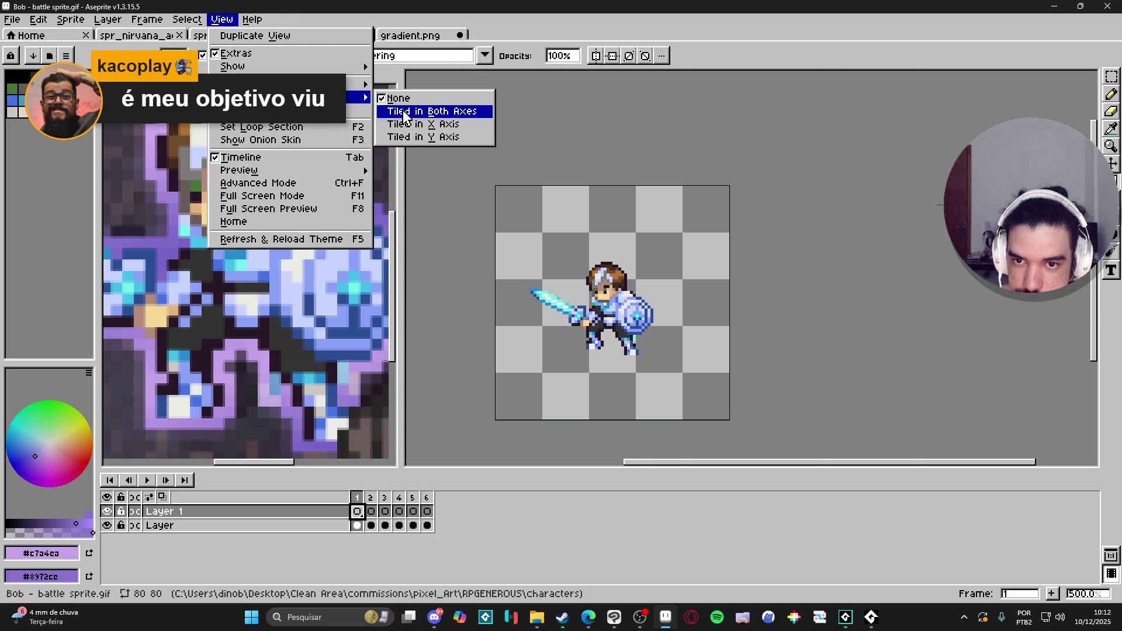
pyautogui.click(404, 116)
# Draw a diagonal lilac gradient across the tiled canvas, redoing it once
pyautogui.moveTo(616, 235)
pyautogui.mouseDown()
pyautogui.moveTo(704, 328)
pyautogui.moveTo(628, 350)
pyautogui.moveTo(651, 335)
pyautogui.moveTo(670, 297)
pyautogui.moveTo(667, 315)
pyautogui.moveTo(646, 289)
pyautogui.moveTo(728, 405)
pyautogui.mouseUp()
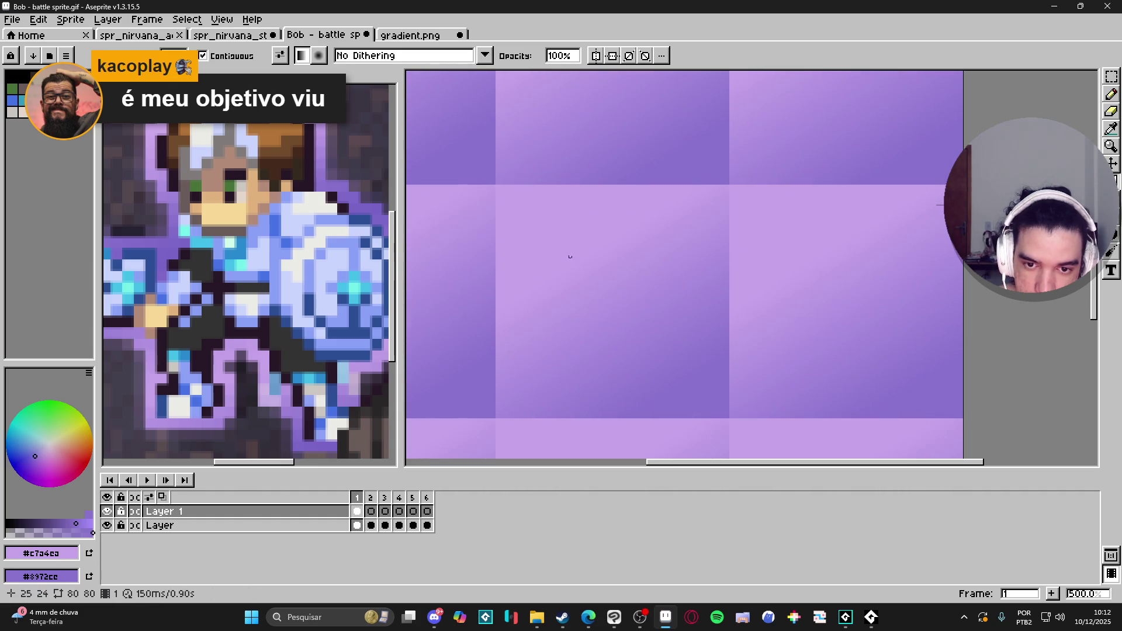
pyautogui.scroll(-3, 584, 274)
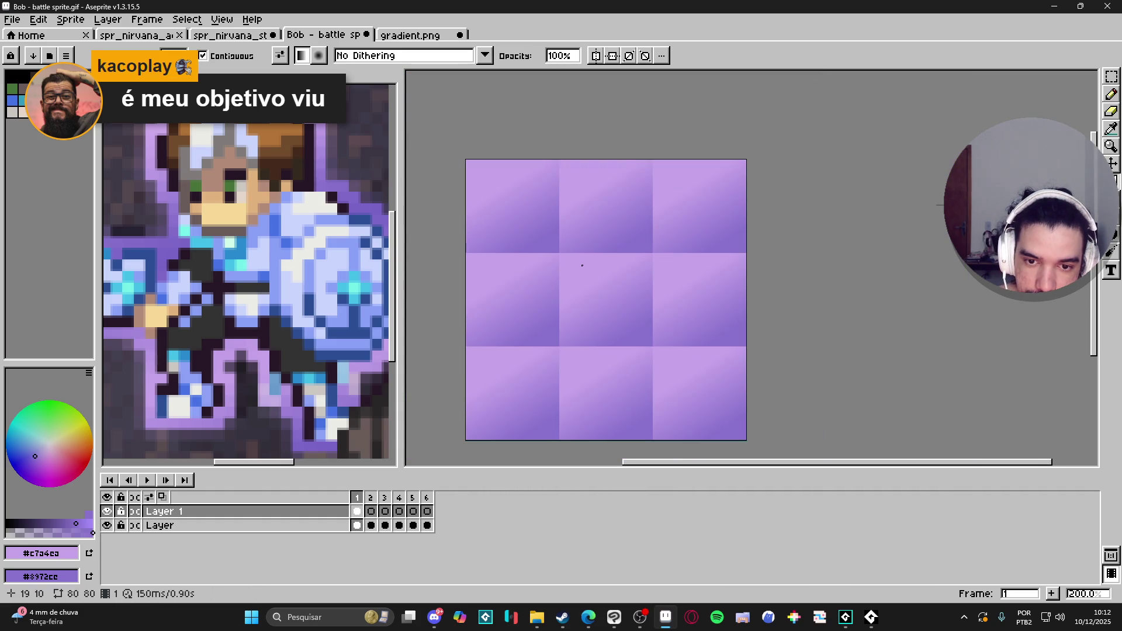
pyautogui.scroll(2, 583, 266)
pyautogui.hotkey('ctrl', 'z')
pyautogui.moveTo(665, 367)
pyautogui.mouseDown()
pyautogui.moveTo(559, 275)
pyautogui.moveTo(614, 305)
pyautogui.moveTo(558, 261)
pyautogui.moveTo(620, 300)
pyautogui.mouseUp()
# Redraw the lilac gradient, then undo it, leaving the tiled knight on transparency
pyautogui.moveTo(564, 267)
pyautogui.mouseDown()
pyautogui.moveTo(570, 275)
pyautogui.moveTo(551, 263)
pyautogui.moveTo(664, 370)
pyautogui.moveTo(636, 360)
pyautogui.moveTo(699, 393)
pyautogui.moveTo(672, 383)
pyautogui.mouseUp()
pyautogui.hotkey('ctrl', 'z')
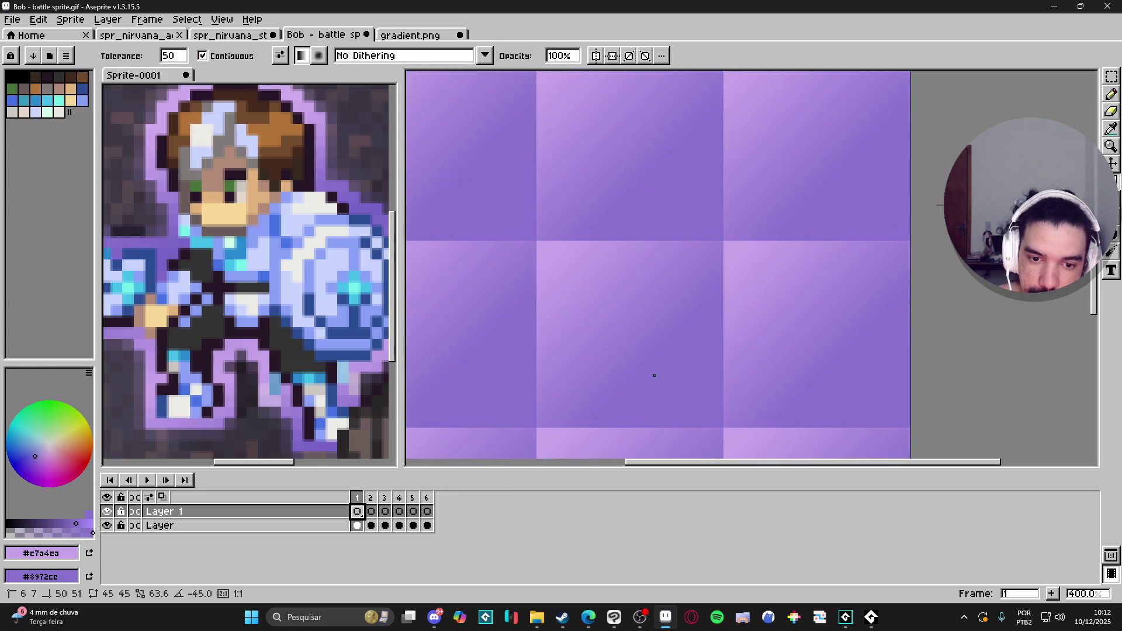
pyautogui.scroll(-2, 652, 375)
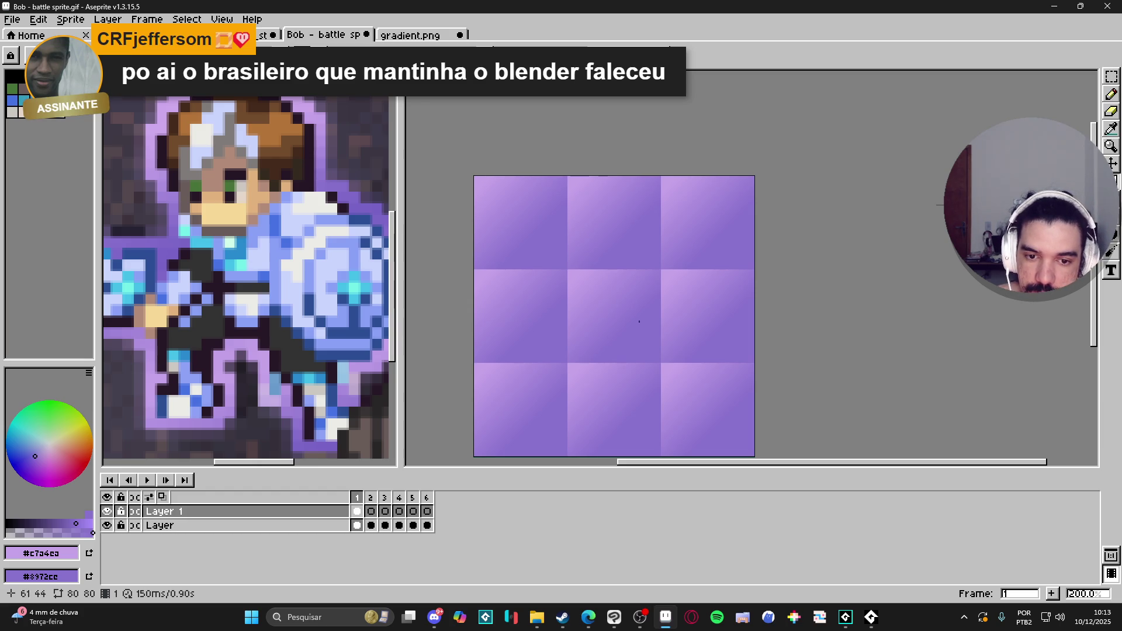
pyautogui.hotkey('ctrl', 'z')
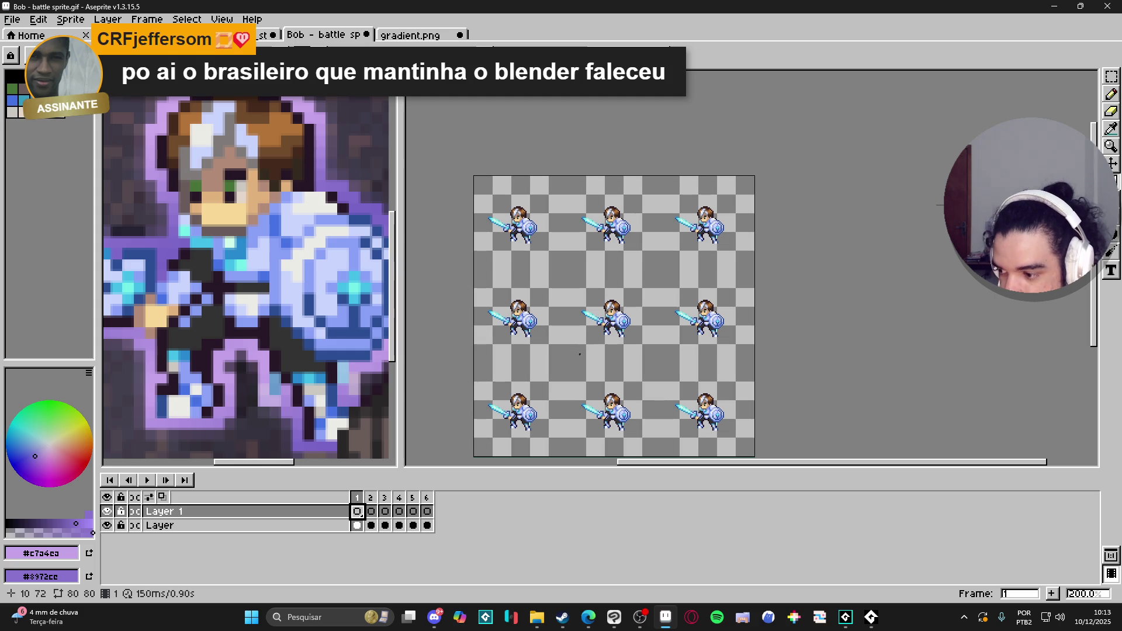
pyautogui.scroll(-5, 283, 349)
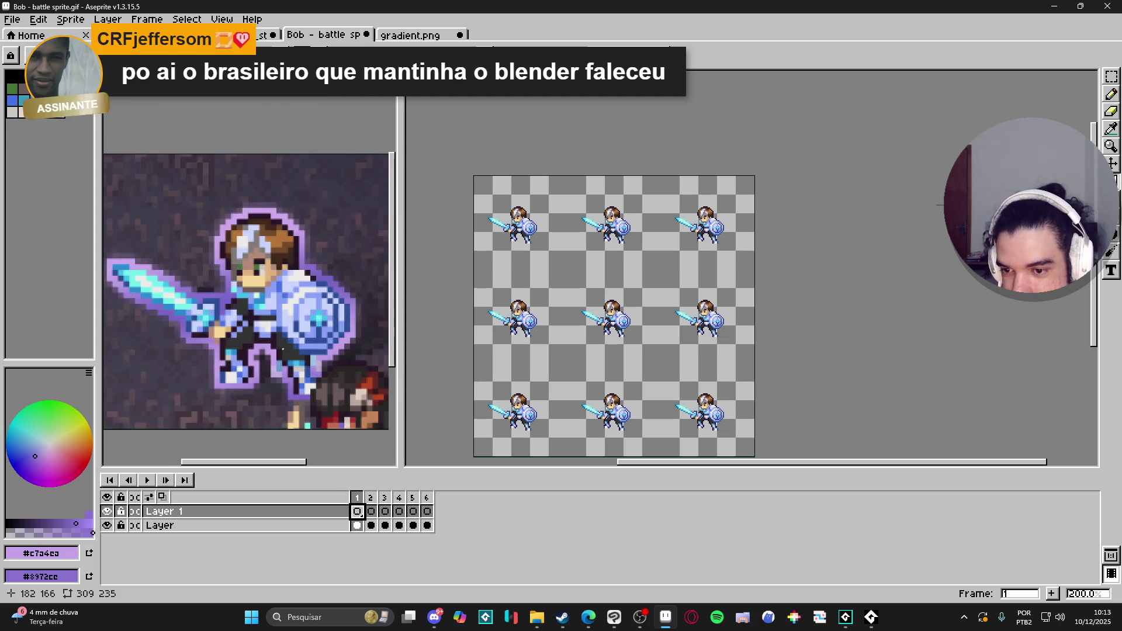
pyautogui.scroll(5, 283, 349)
pyautogui.scroll(-5, 283, 349)
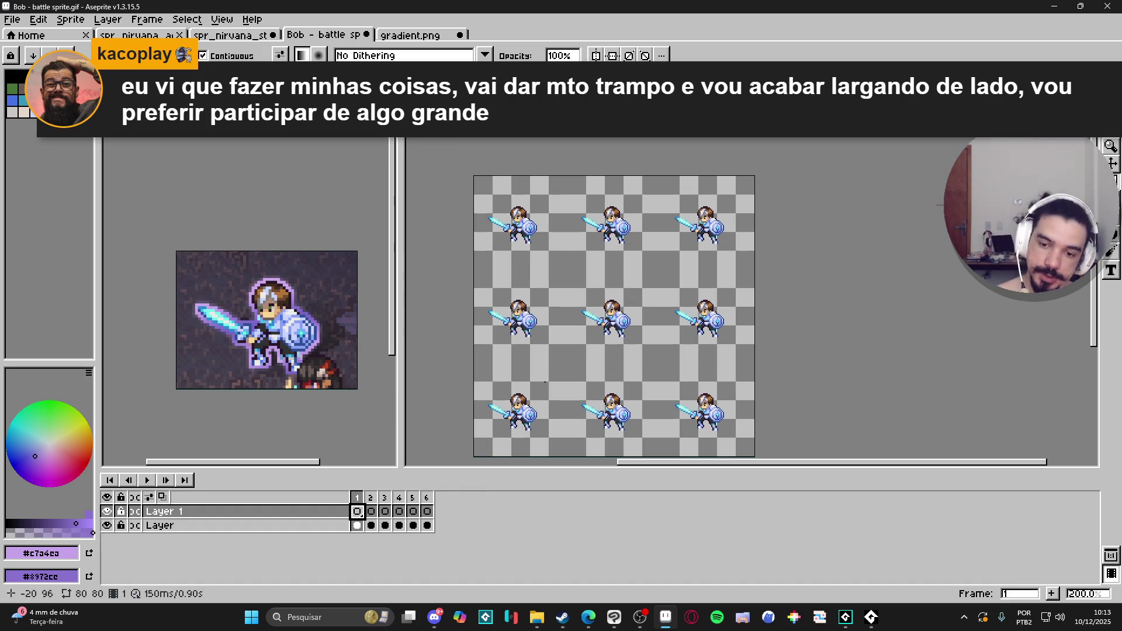
# Try purple gradient fills on the tiled canvas and undo each of them
pyautogui.moveTo(586, 277); pyautogui.dragTo(650, 334)
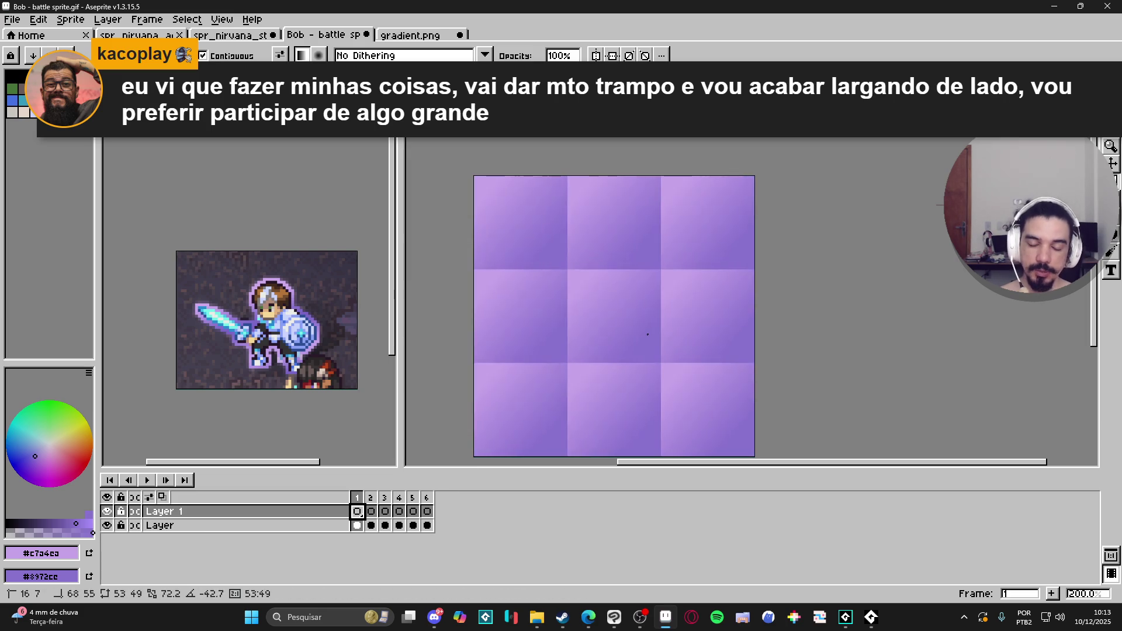
pyautogui.hotkey('ctrl', 'z')
pyautogui.hotkey('ctrl', 'y')
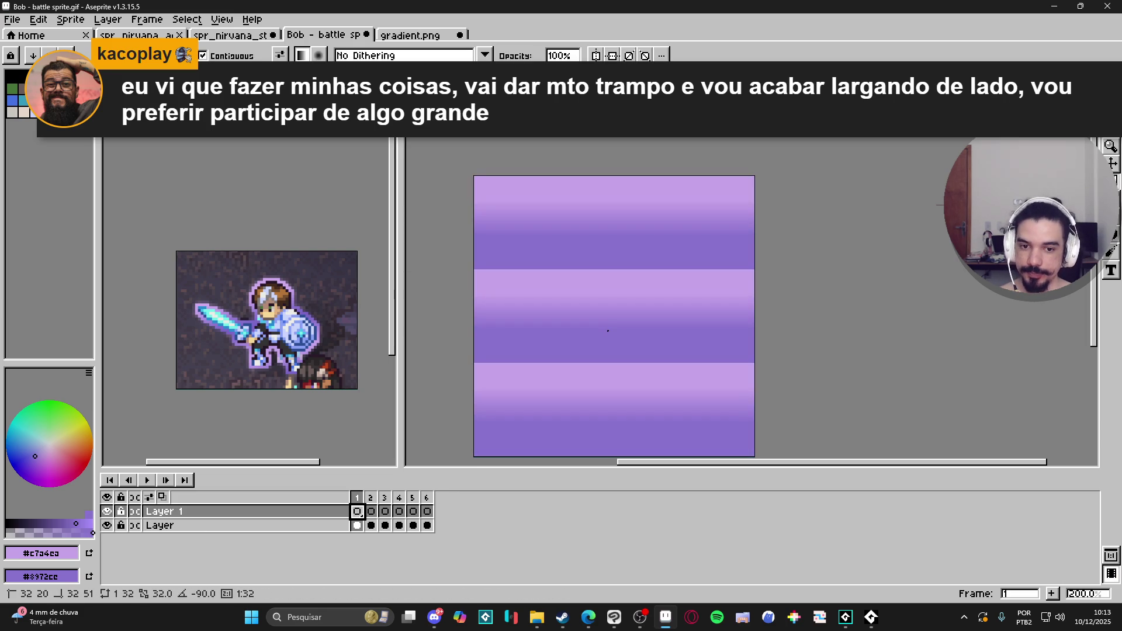
pyautogui.hotkey('ctrl', 'z')
pyautogui.moveTo(599, 347)
pyautogui.mouseDown()
pyautogui.moveTo(620, 328)
pyautogui.moveTo(604, 313)
pyautogui.moveTo(617, 333)
pyautogui.moveTo(609, 350)
pyautogui.mouseUp()
pyautogui.hotkey('ctrl', 'z')
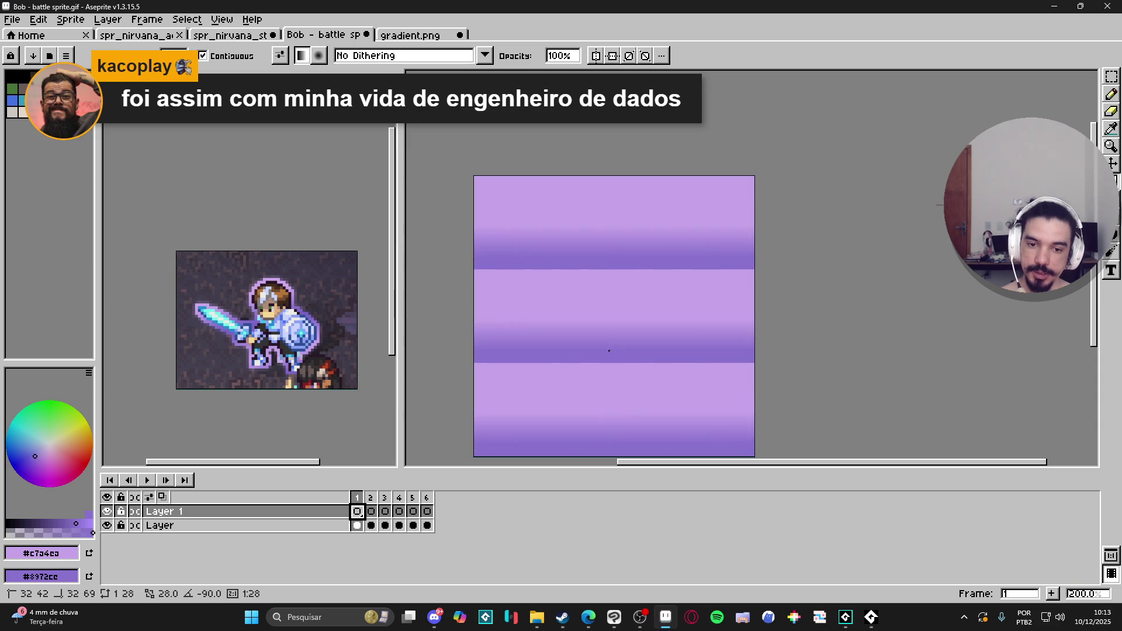
pyautogui.hotkey('ctrl', 'z')
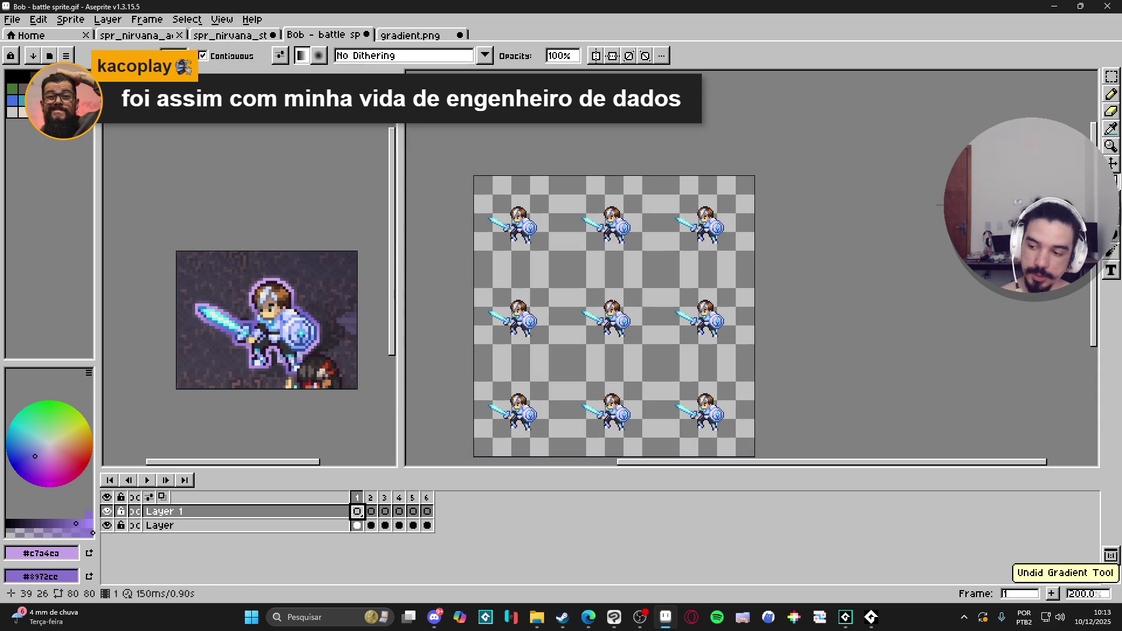
# Try rectangular selections on the sprite, including a 48x32 area, then clear them
pyautogui.press('m')
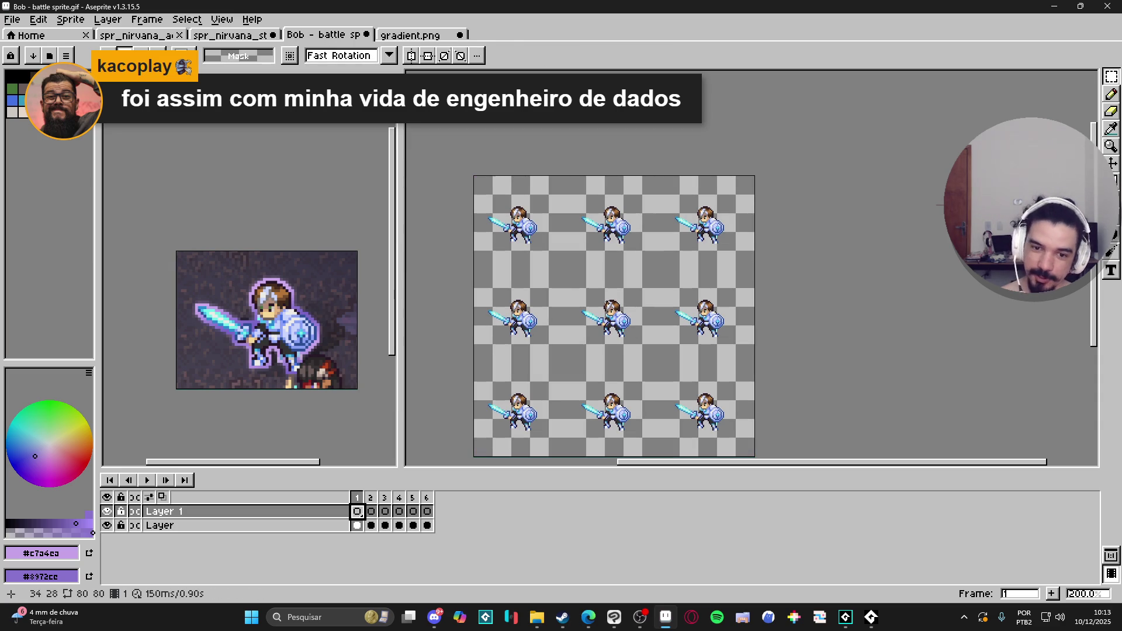
pyautogui.scroll(1, 608, 304)
pyautogui.moveTo(608, 303)
pyautogui.mouseDown()
pyautogui.moveTo(663, 272)
pyautogui.moveTo(666, 281)
pyautogui.mouseUp()
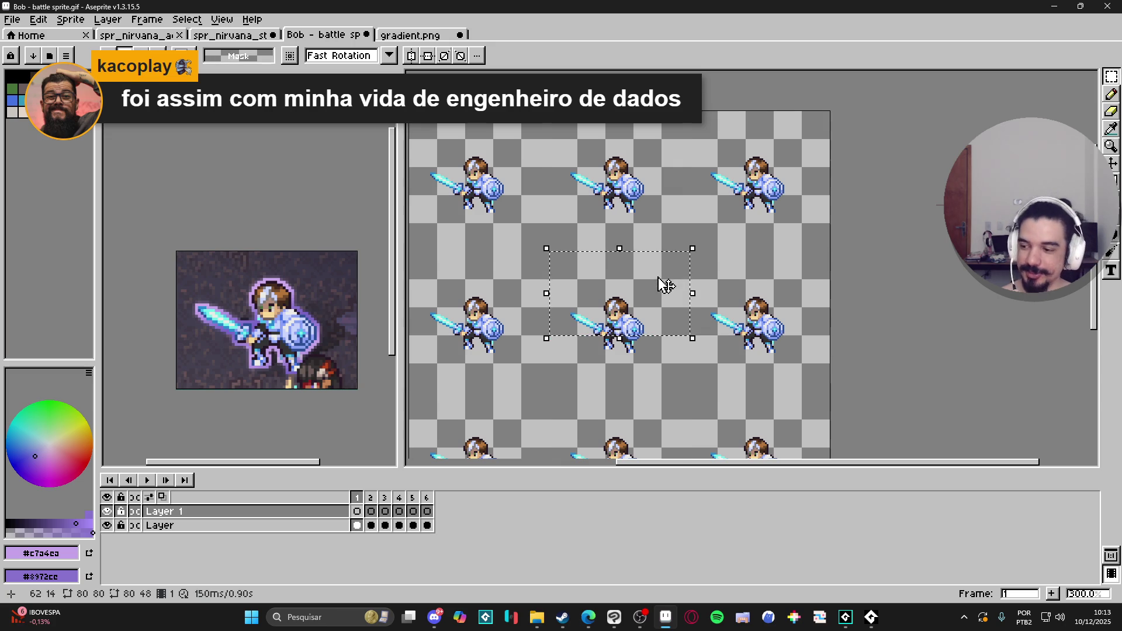
pyautogui.click(582, 343)
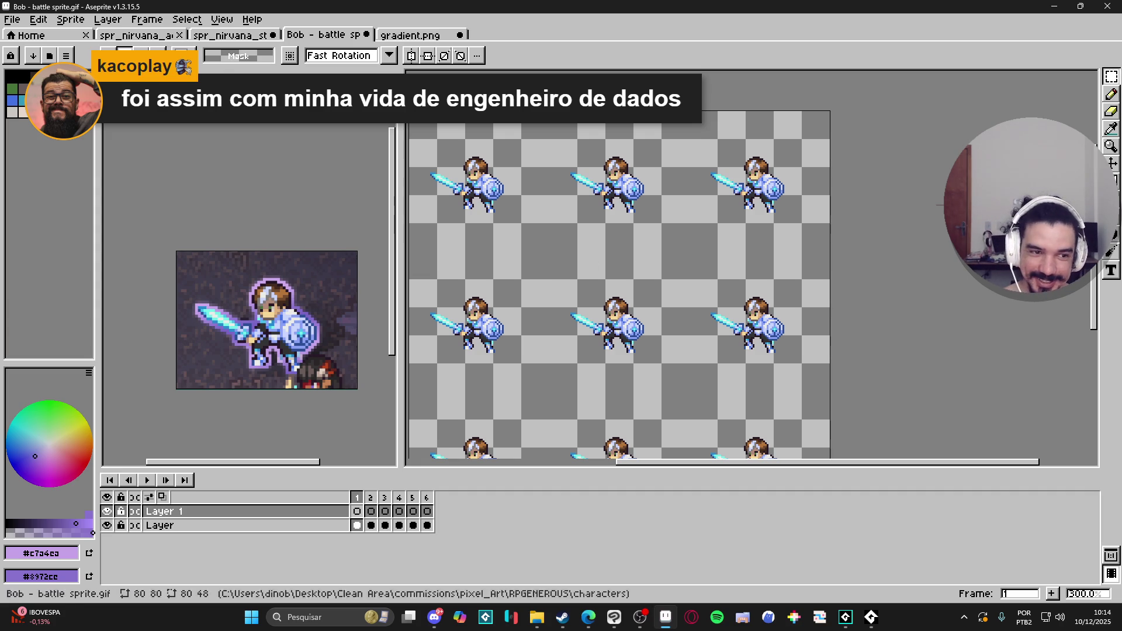
pyautogui.hotkey('shift', 'g')
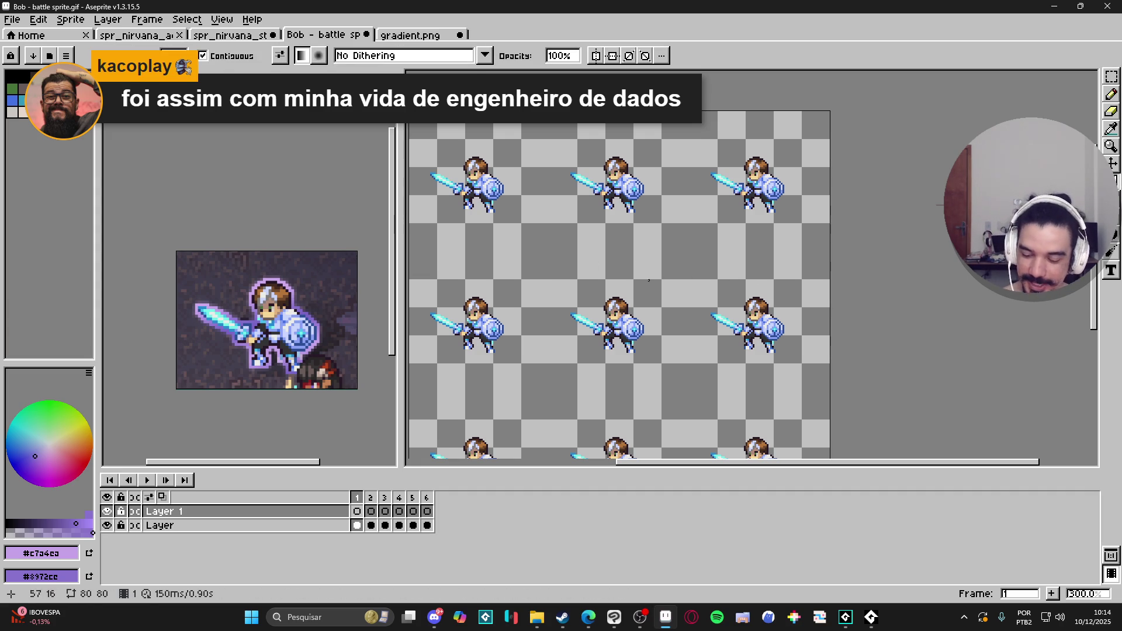
pyautogui.press('m')
pyautogui.moveTo(589, 294)
pyautogui.mouseDown()
pyautogui.moveTo(639, 259)
pyautogui.moveTo(608, 266)
pyautogui.mouseUp()
pyautogui.click(602, 268)
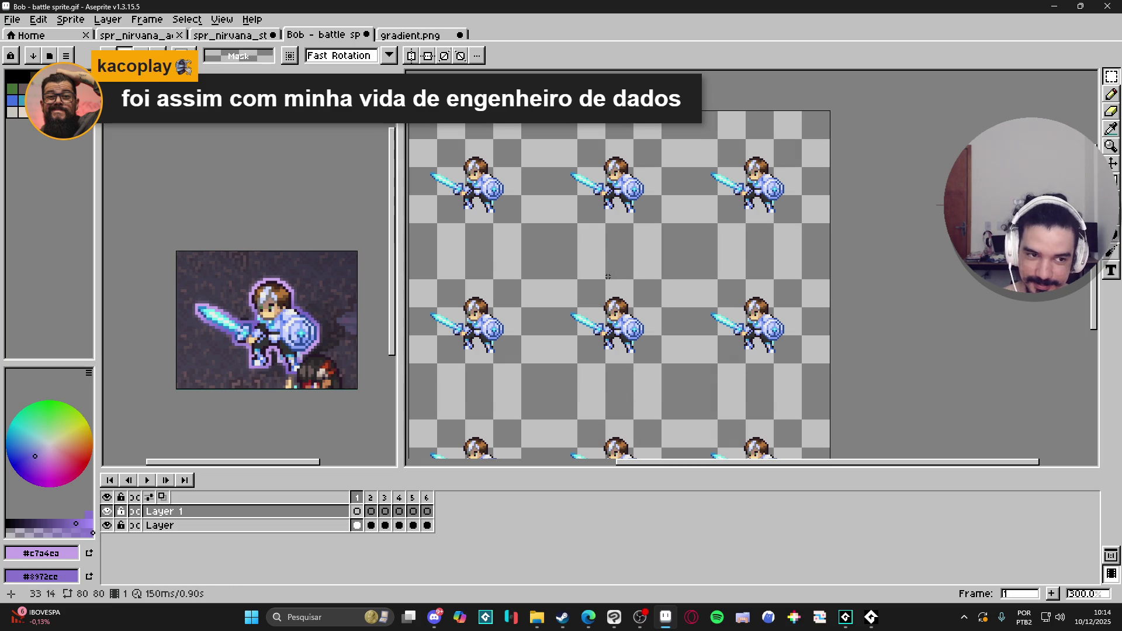
pyautogui.moveTo(585, 289); pyautogui.dragTo(663, 337)
pyautogui.click(624, 332)
# Toggle the pixel grid and test a 16x16 block selection, then deselect
pyautogui.hotkey('ctrl', "'")
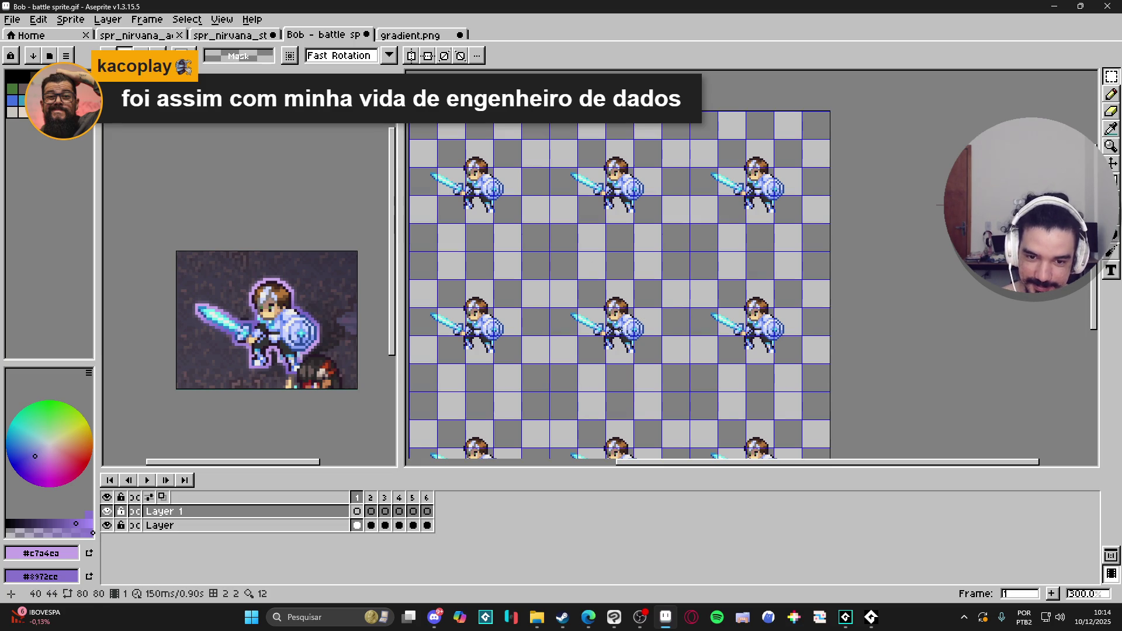
pyautogui.hotkey('ctrl', "'")
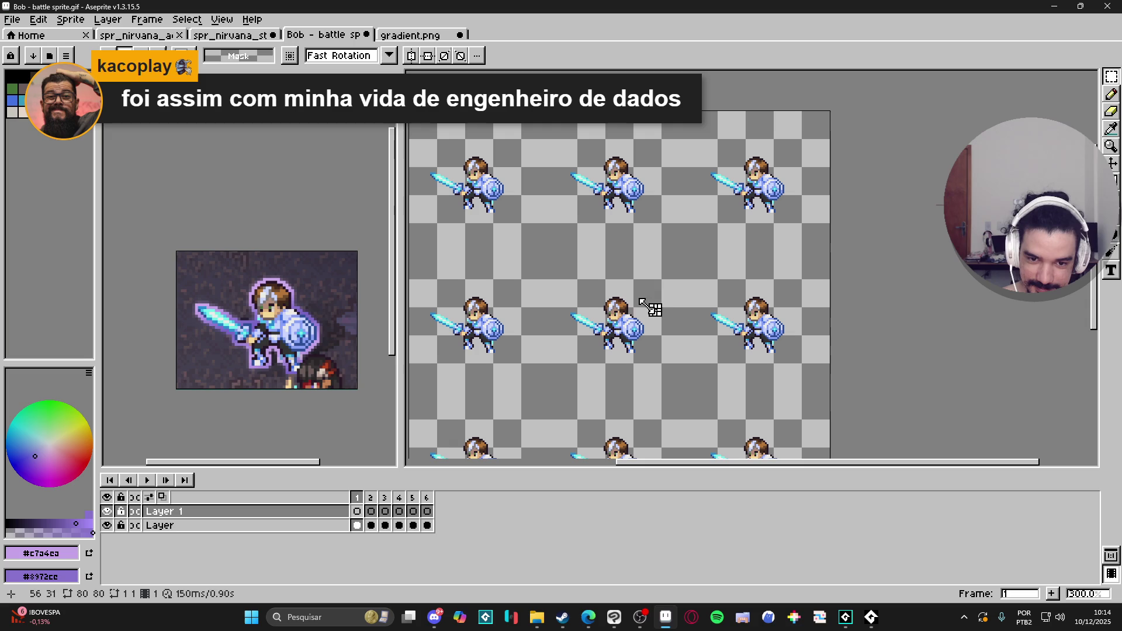
pyautogui.moveTo(578, 280); pyautogui.dragTo(603, 301)
pyautogui.hotkey('ctrl', 'd')
# Test one more purple gradient fill, undo it, and return to rectangular selection
pyautogui.hotkey('shift', 'g')
pyautogui.moveTo(628, 271); pyautogui.dragTo(619, 270)
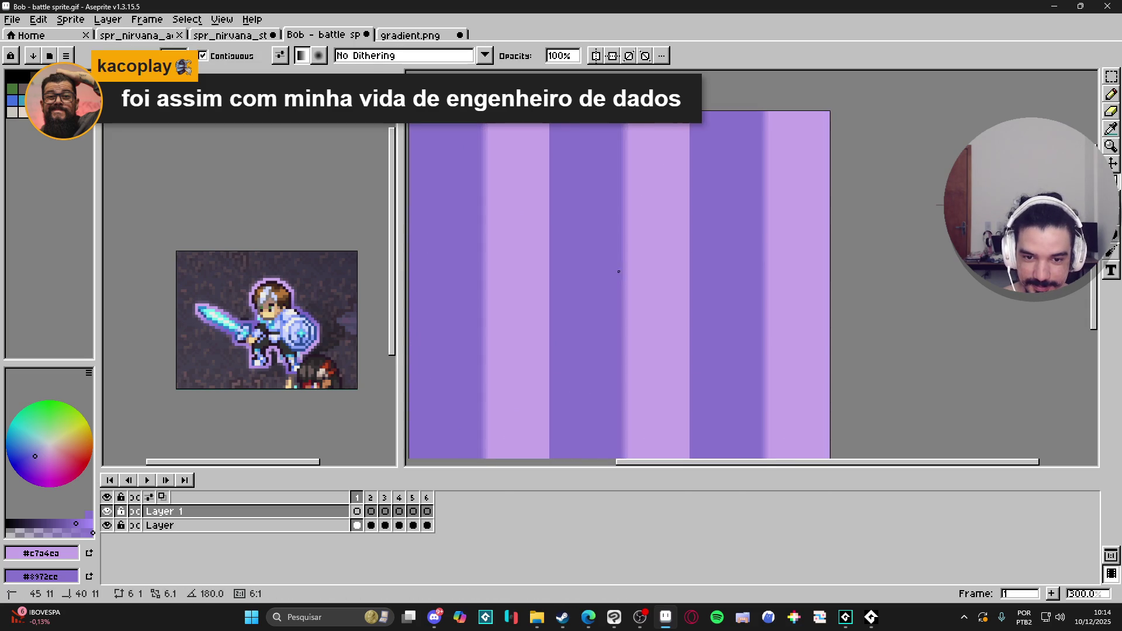
pyautogui.hotkey('ctrl', 'z')
pyautogui.press('m')
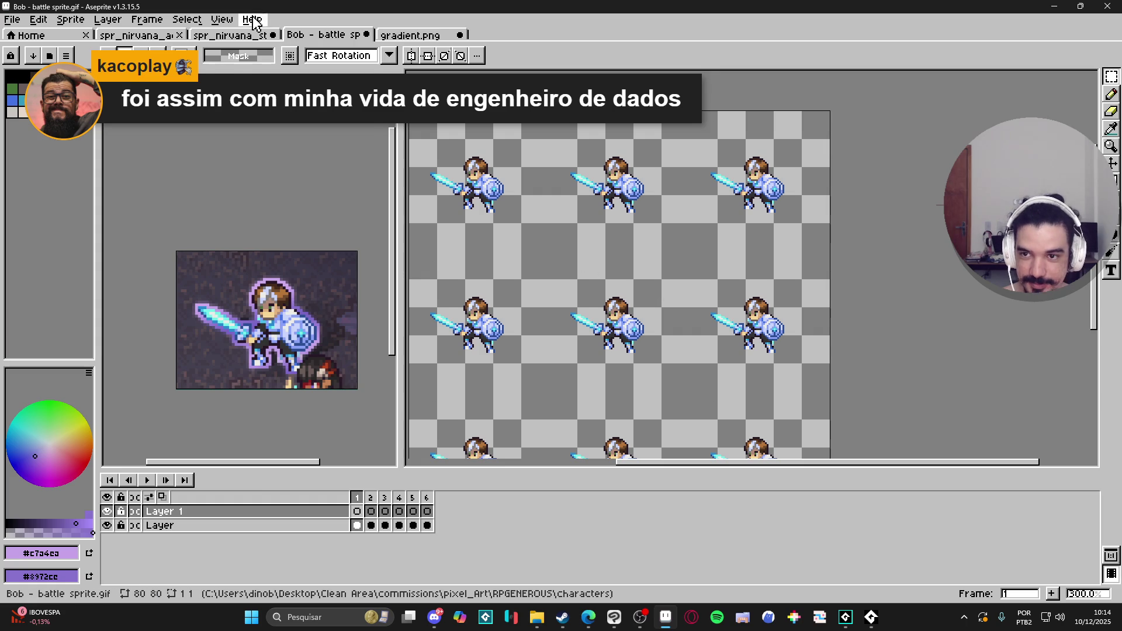
# Set View > Tiled Mode to None so the knight shows as a single image
pyautogui.click(222, 19)
pyautogui.moveTo(327, 97)
pyautogui.click(399, 99)
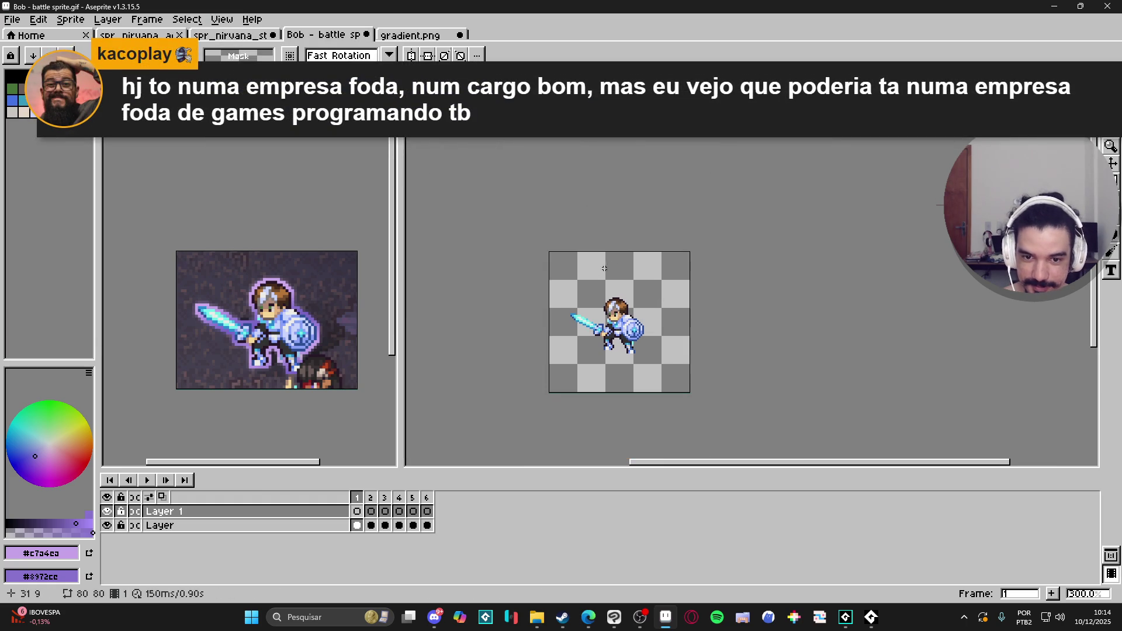
# Test a purple gradient in the selected top area, undo it, and clear the selection
pyautogui.press('g')
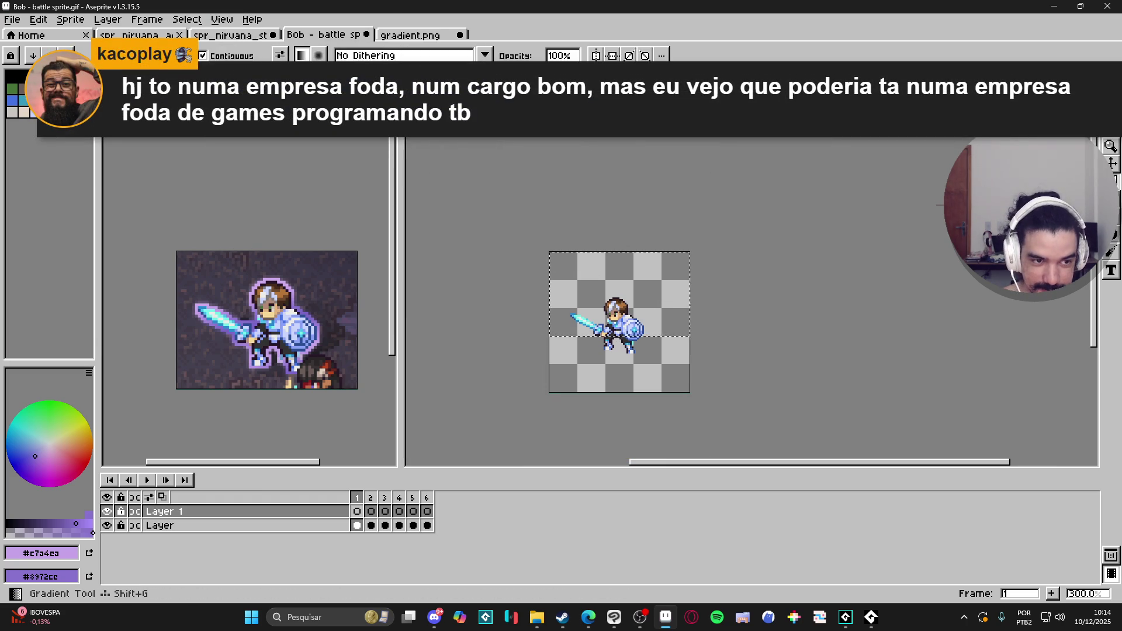
pyautogui.moveTo(643, 267)
pyautogui.mouseDown()
pyautogui.moveTo(636, 315)
pyautogui.moveTo(642, 302)
pyautogui.mouseUp()
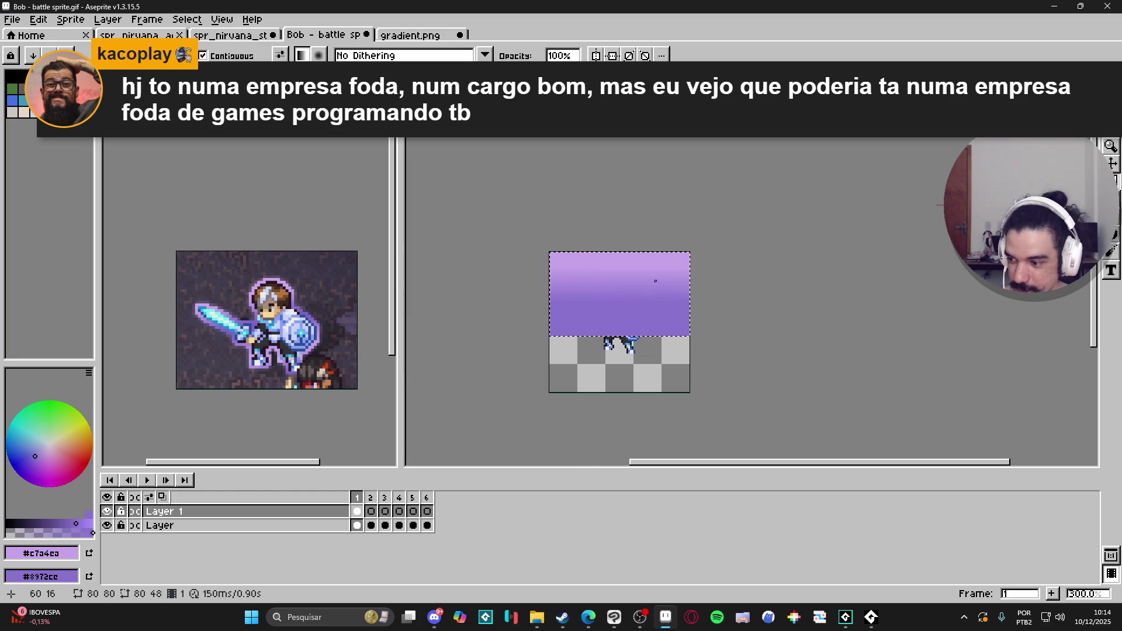
pyautogui.hotkey('ctrl', 'z')
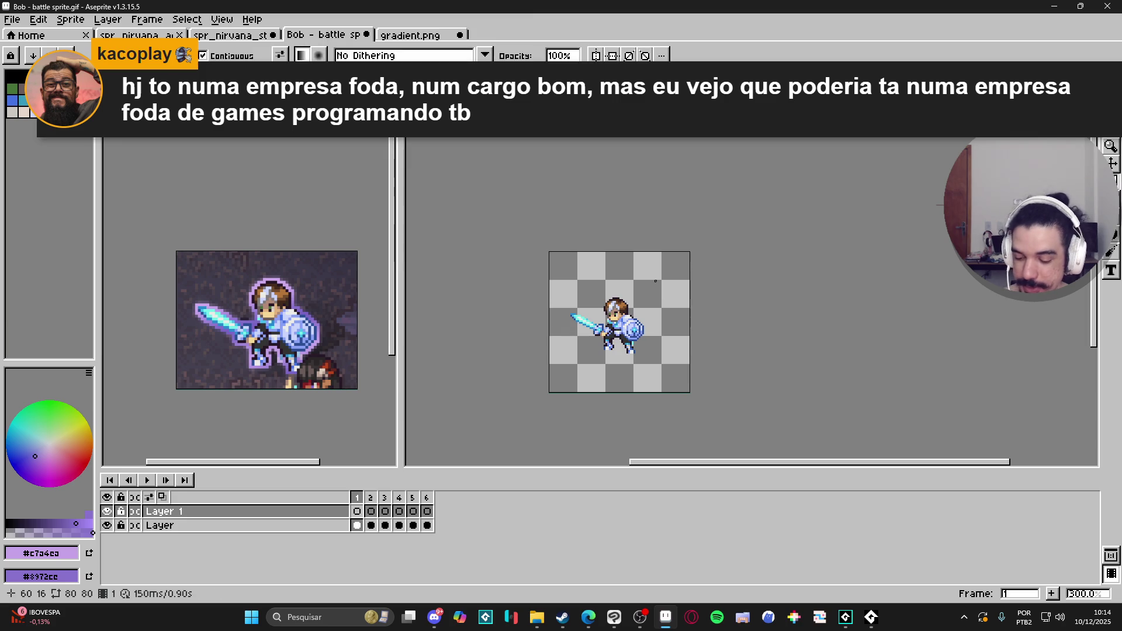
pyautogui.press('m')
pyautogui.click(549, 275)
# Select a 48x32 area across the sprite's top and fill it with a vertical purple gradient
pyautogui.scroll(1, 549, 275)
pyautogui.scroll(1, 588, 269)
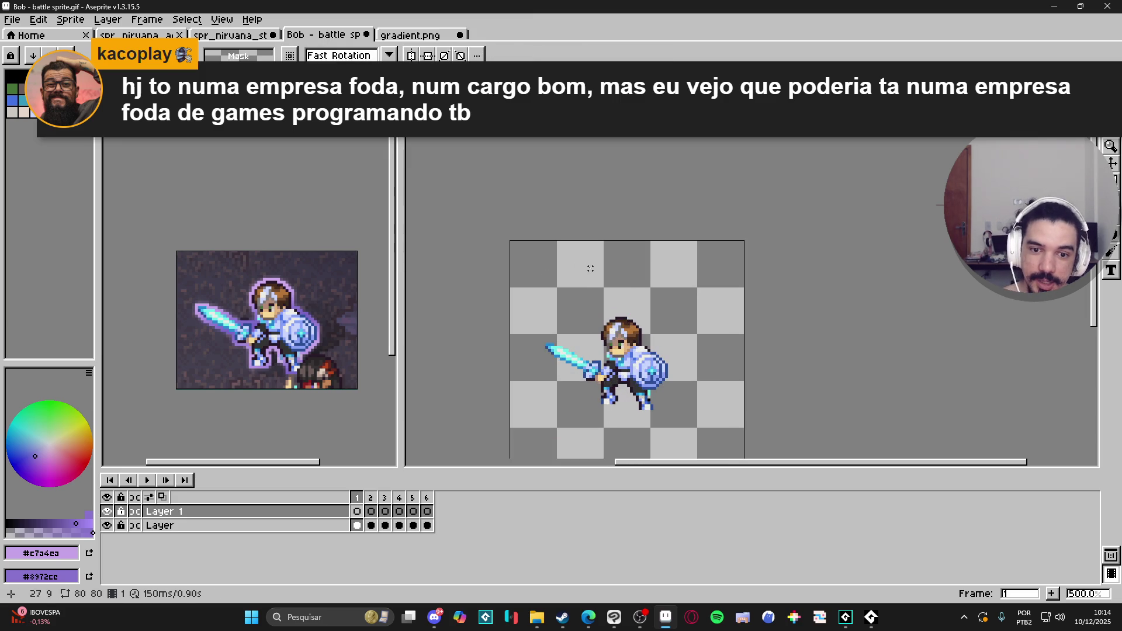
pyautogui.moveTo(554, 238); pyautogui.dragTo(700, 337)
pyautogui.hotkey('shift', 'g')
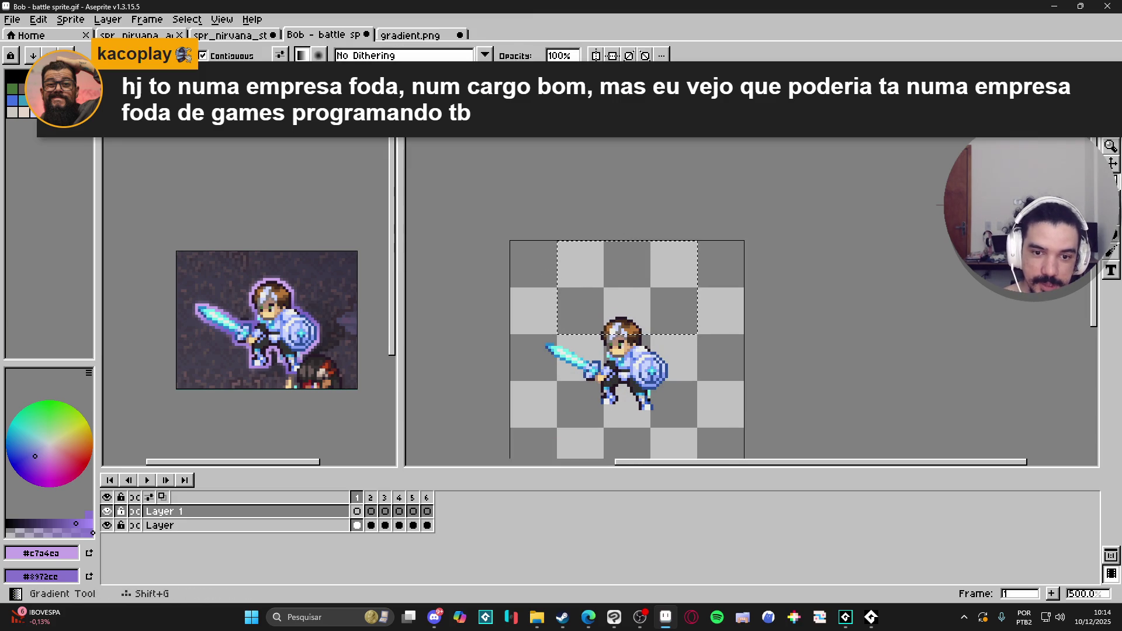
pyautogui.moveTo(627, 256); pyautogui.dragTo(634, 294)
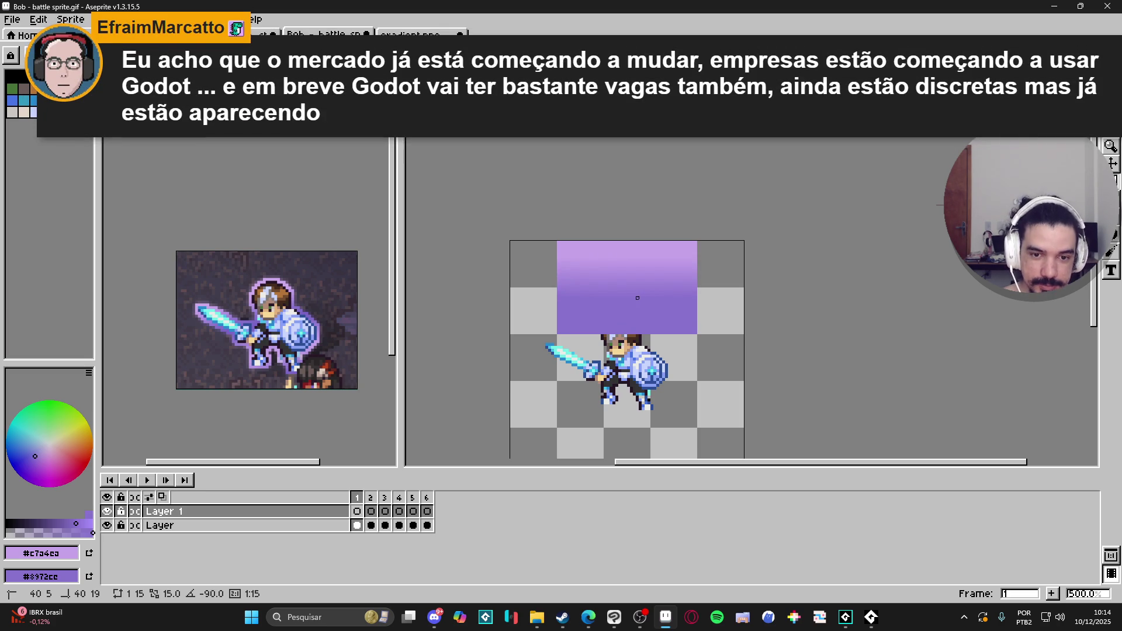
# Reselect the gradient rectangle, rotate it upside down, and move it down
pyautogui.press('w')
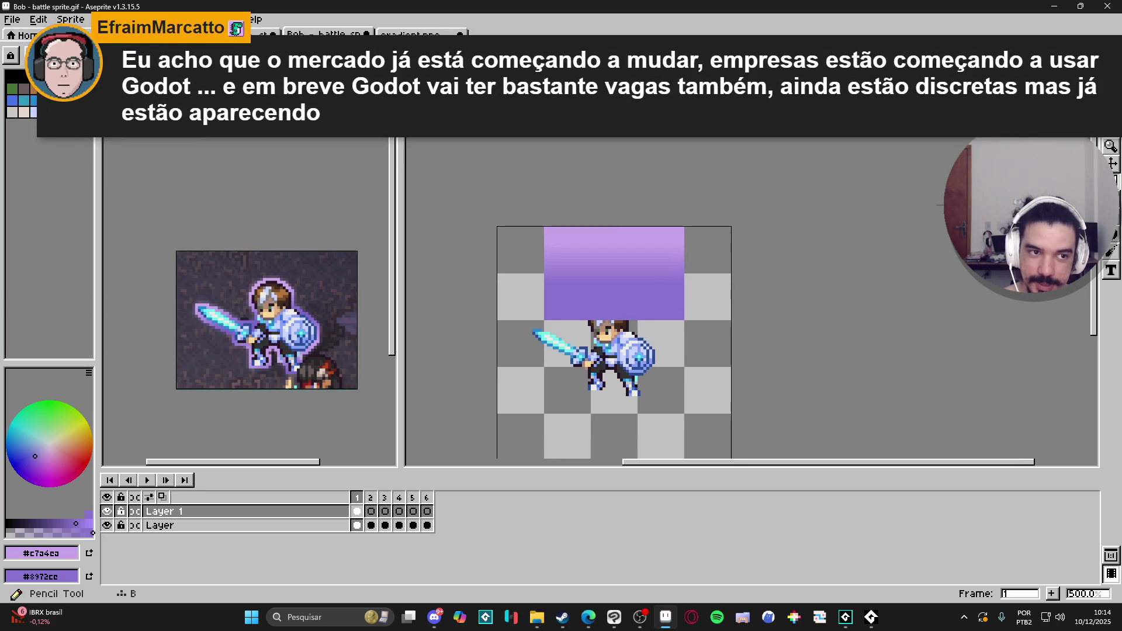
pyautogui.press('m')
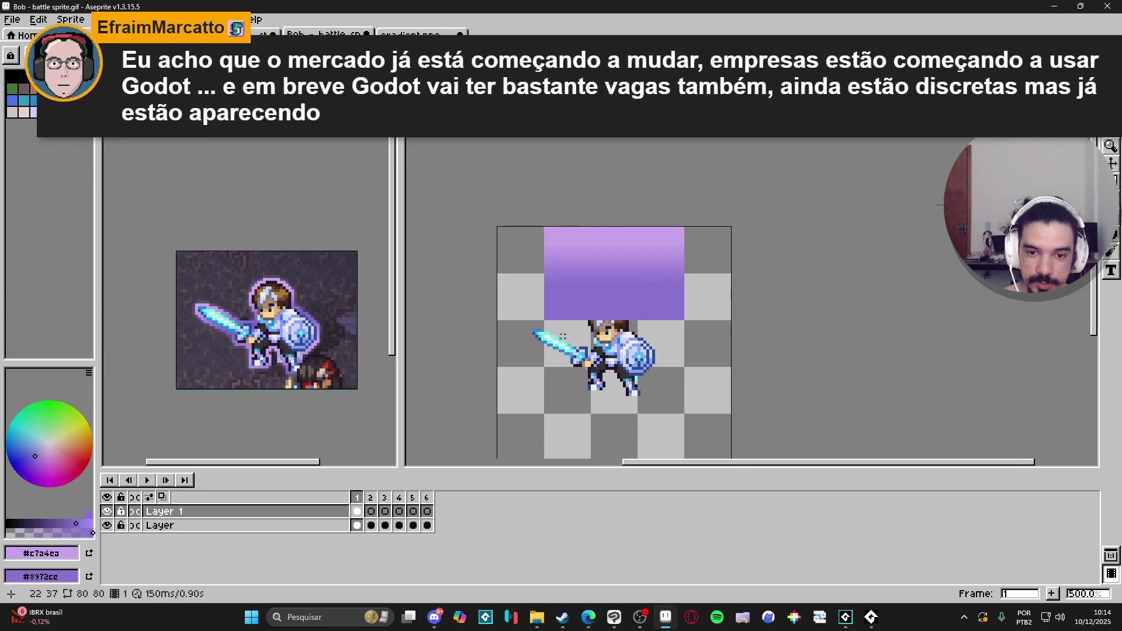
pyautogui.click(578, 296)
pyautogui.hotkey('ctrl', 'shift', 'd')
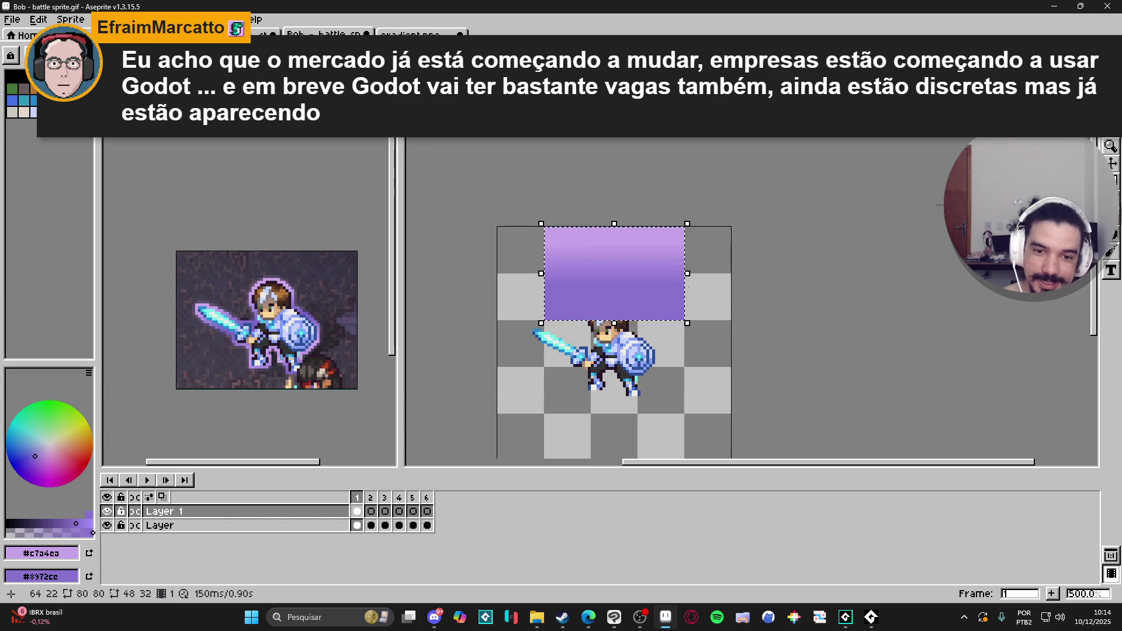
pyautogui.moveTo(696, 218)
pyautogui.mouseDown()
pyautogui.moveTo(680, 299)
pyautogui.moveTo(521, 333)
pyautogui.mouseUp()
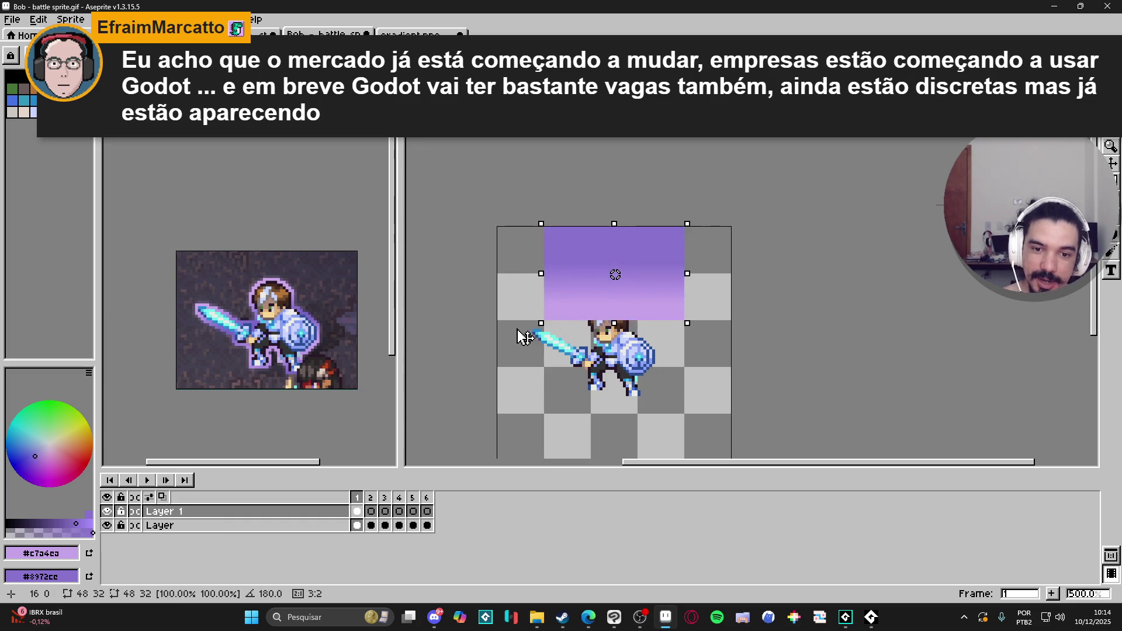
pyautogui.moveTo(646, 282)
pyautogui.mouseDown()
pyautogui.moveTo(656, 388)
pyautogui.moveTo(655, 335)
pyautogui.mouseUp()
pyautogui.hotkey('ctrl', 'd')
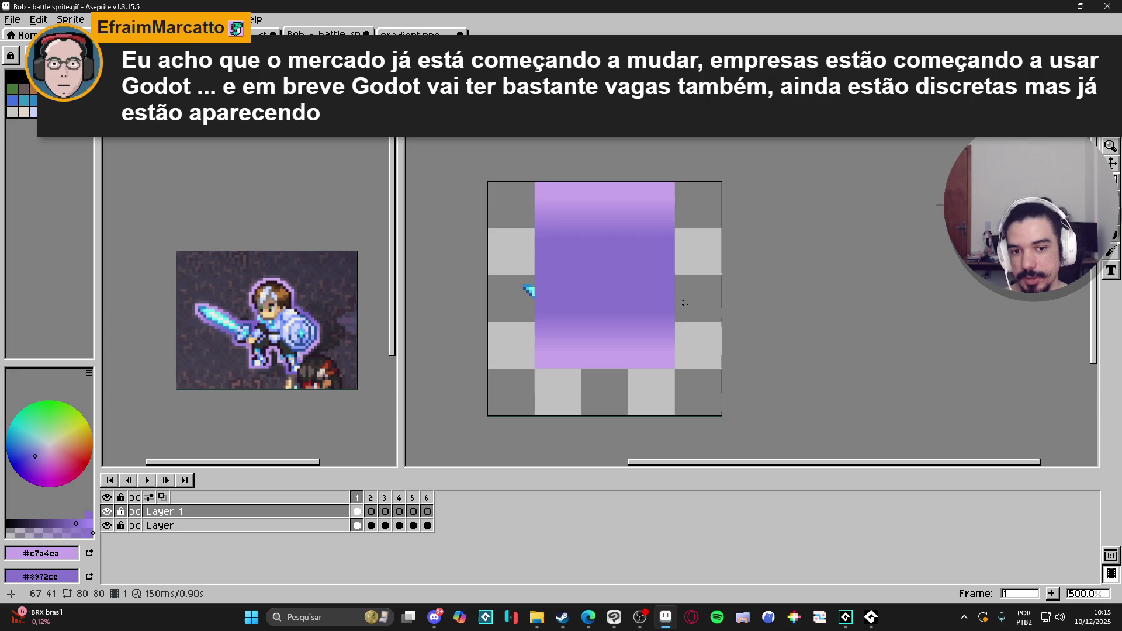
# Undo the gradient changes, keeping the 48x32 selection across the top
pyautogui.scroll(-2, 691, 300)
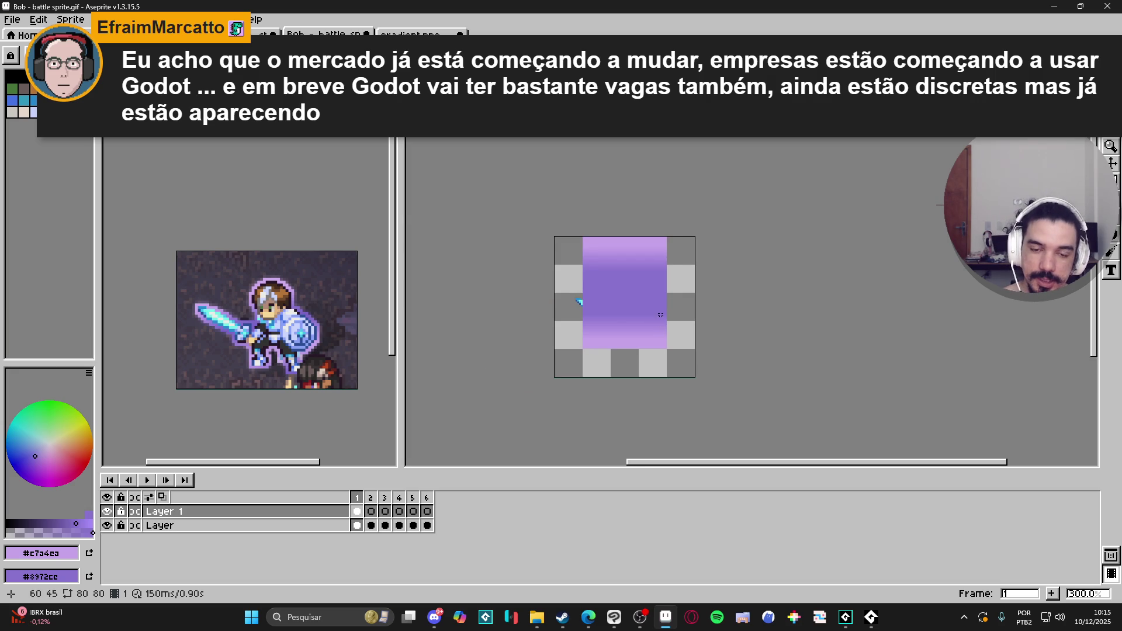
pyautogui.hotkey('ctrl', 'z')
pyautogui.hotkey('ctrl', 'z')
pyautogui.hotkey('ctrl', 'z')
pyautogui.hotkey('ctrl', 'z')
pyautogui.hotkey('ctrl', 'z')
pyautogui.hotkey('ctrl', 'z')
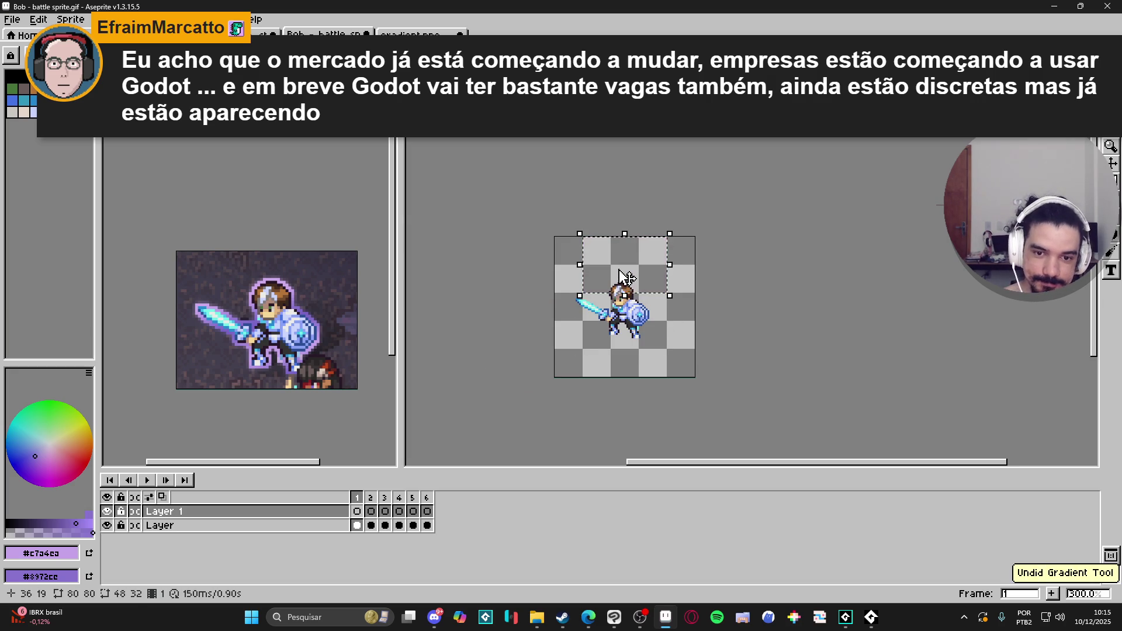
pyautogui.scroll(1, 614, 263)
pyautogui.hotkey('ctrl', 'z')
pyautogui.hotkey('ctrl', 'z')
pyautogui.hotkey('shift', 'g')
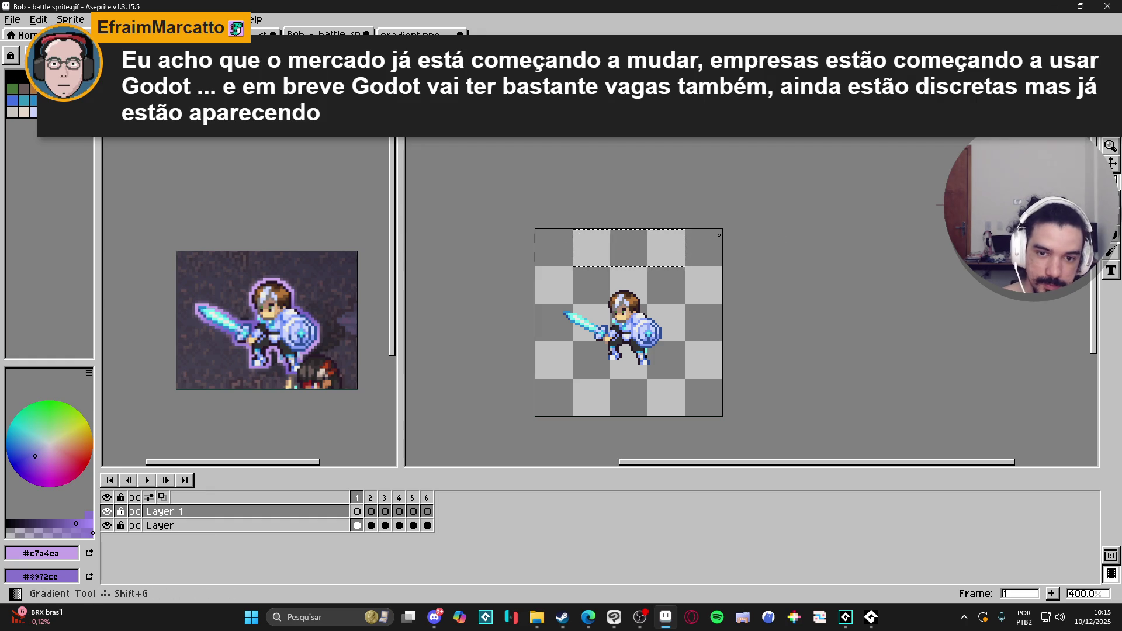
# Fill the top selection with a vertical lilac gradient and deselect it
pyautogui.moveTo(631, 257); pyautogui.dragTo(630, 237)
pyautogui.hotkey('ctrl', 'd')
pyautogui.scroll(1, 629, 239)
pyautogui.scroll(1, 628, 240)
# Select the gradient band, rotate it 180° to flip it, and stretch it downward
pyautogui.press('m')
pyautogui.moveTo(545, 224)
pyautogui.mouseDown()
pyautogui.moveTo(661, 281)
pyautogui.moveTo(713, 280)
pyautogui.mouseUp()
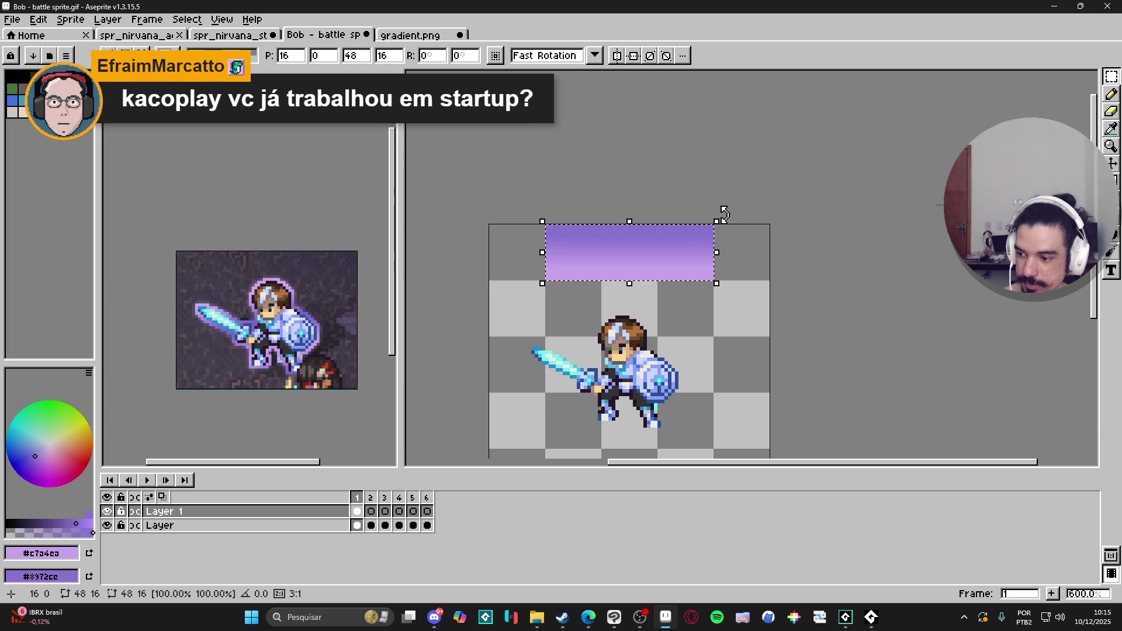
pyautogui.moveTo(724, 215)
pyautogui.mouseDown()
pyautogui.moveTo(726, 240)
pyautogui.moveTo(577, 311)
pyautogui.moveTo(549, 283)
pyautogui.mouseUp()
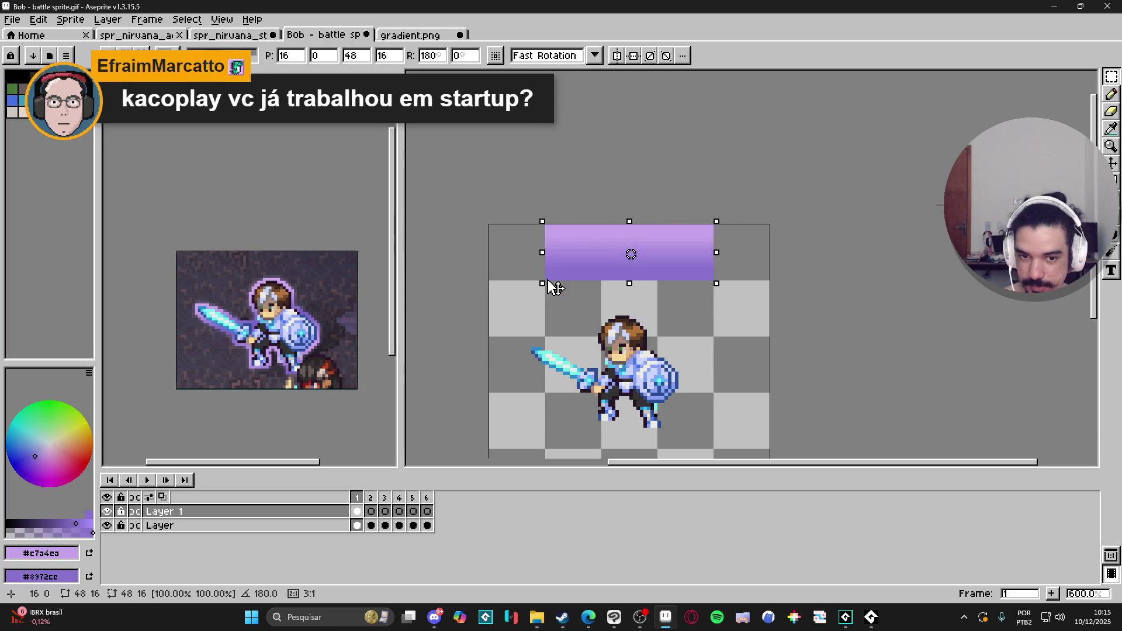
pyautogui.moveTo(716, 283); pyautogui.dragTo(714, 337)
pyautogui.click(714, 269)
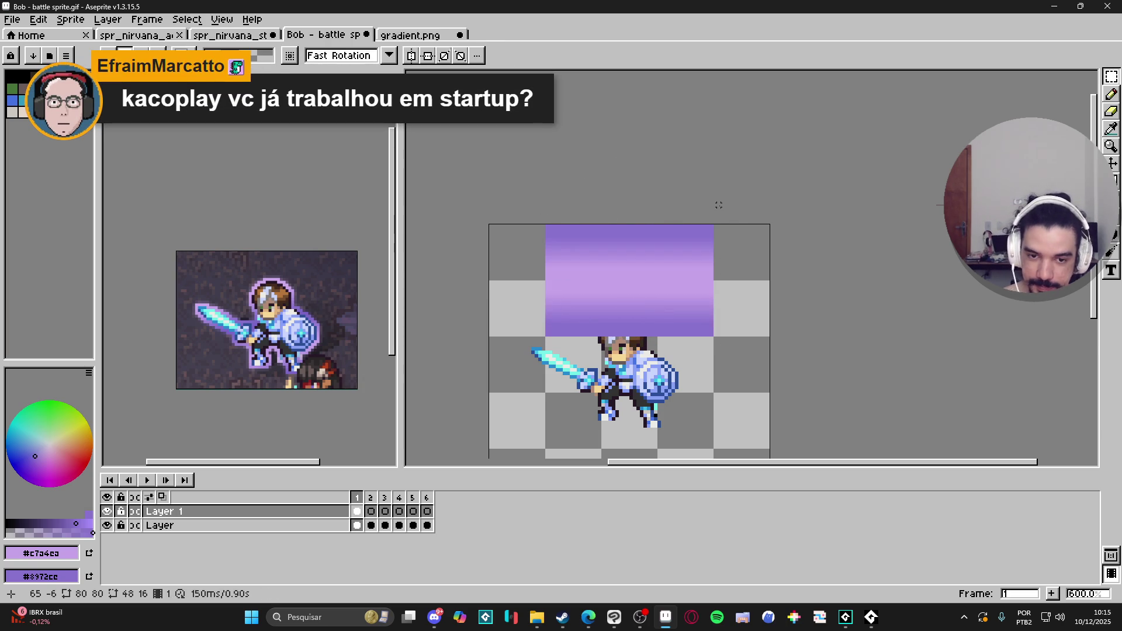
pyautogui.scroll(-2, 714, 269)
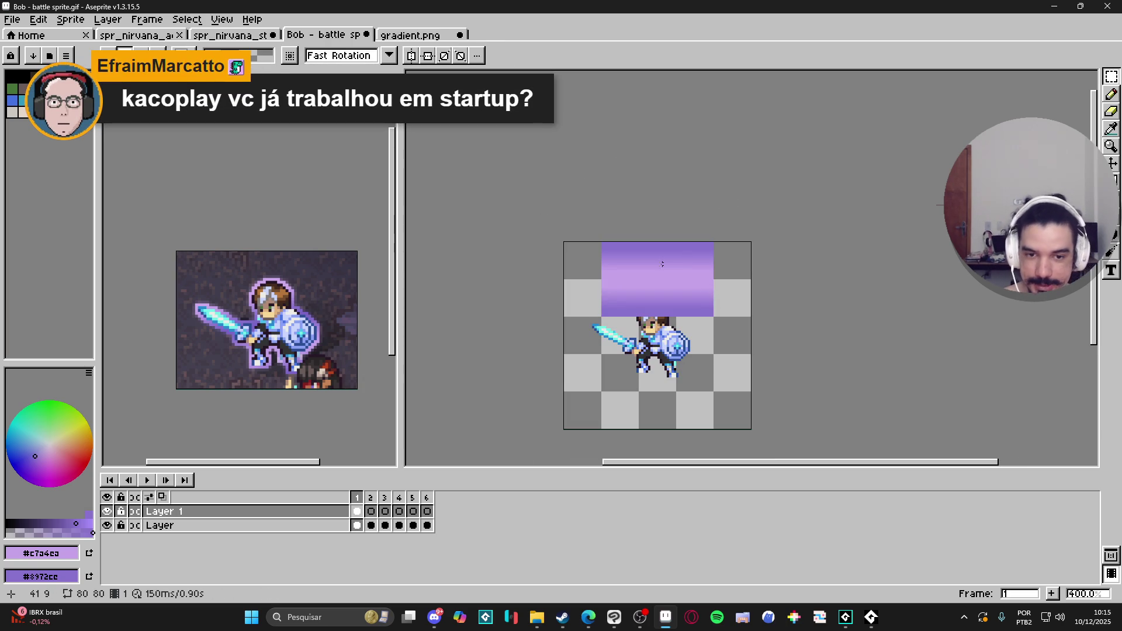
pyautogui.scroll(1, 623, 262)
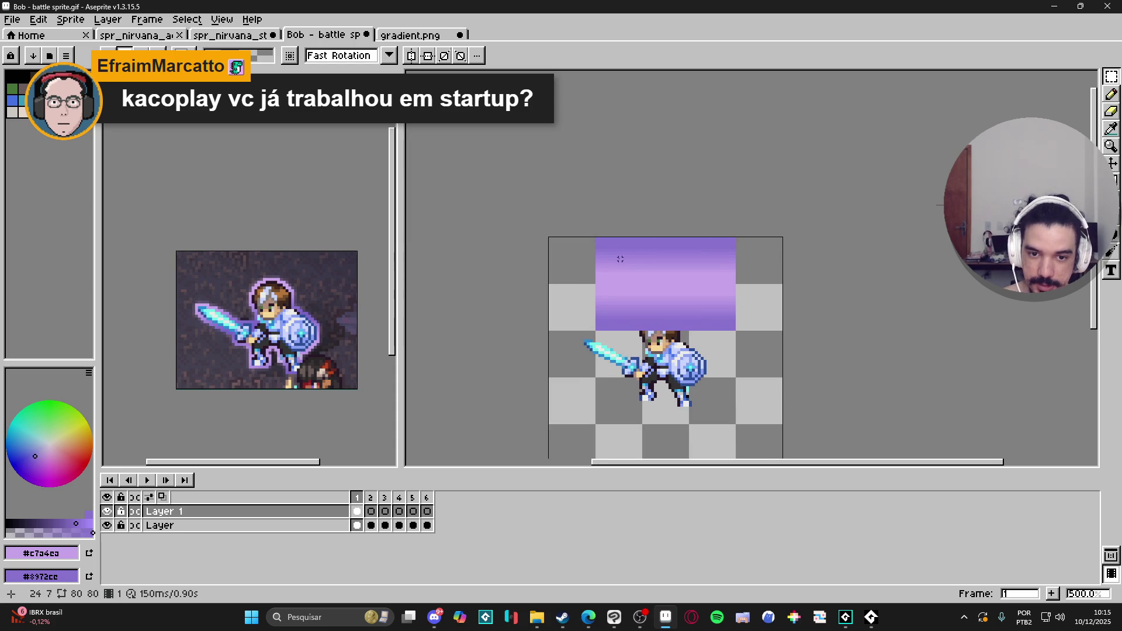
# Select the 48x32 lilac gradient snapped to the grid and start a new 48x32 sprite
pyautogui.moveTo(608, 253)
pyautogui.mouseDown()
pyautogui.moveTo(736, 330)
pyautogui.moveTo(703, 325)
pyautogui.moveTo(659, 277)
pyautogui.moveTo(658, 293)
pyautogui.mouseUp()
pyautogui.hotkey('ctrl', 'd')
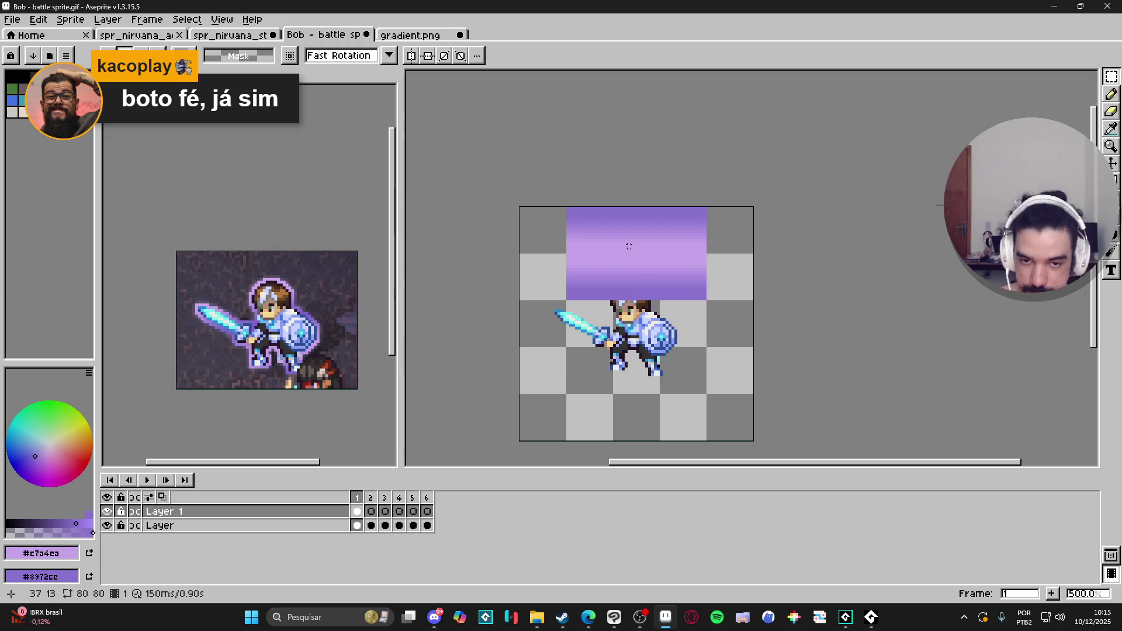
pyautogui.moveTo(591, 225); pyautogui.dragTo(689, 293)
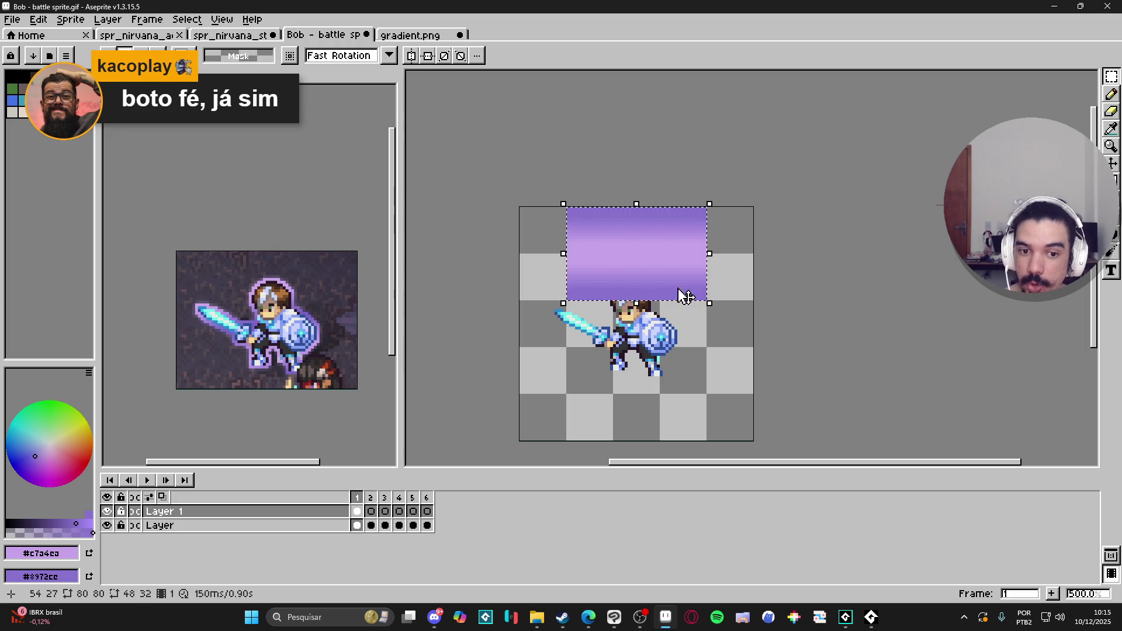
pyautogui.click(13, 19)
pyautogui.click(20, 34)
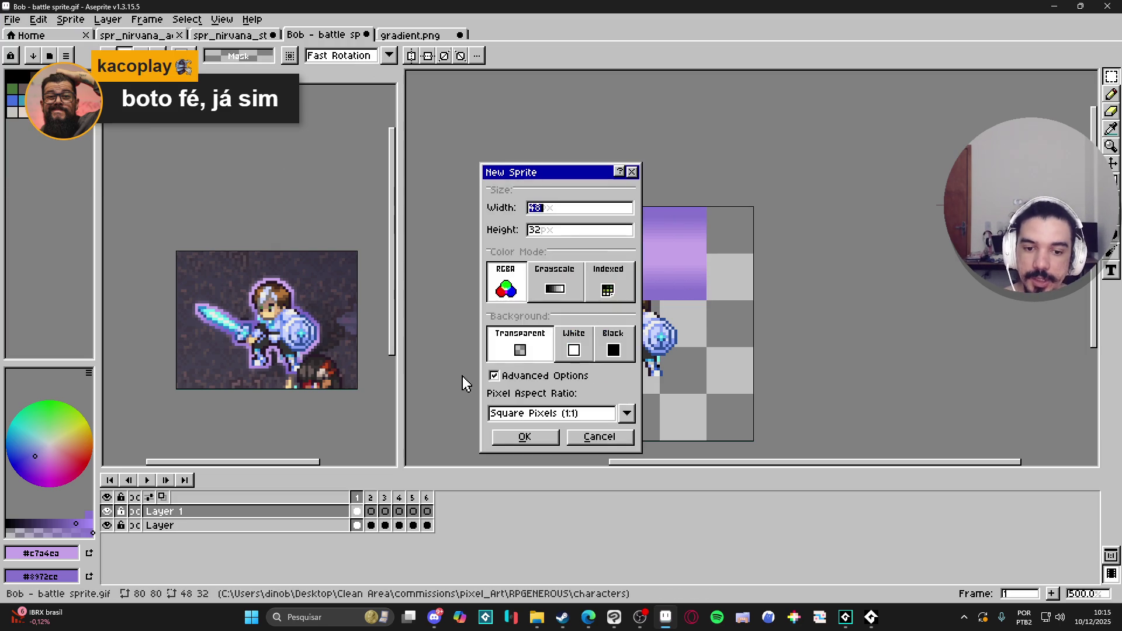
# Create the 48x32 Sprite-0002 and paste the lilac gradient into it
pyautogui.click(524, 439)
pyautogui.hotkey('ctrl', 'v')
pyautogui.scroll(4, 760, 275)
pyautogui.press('Return')
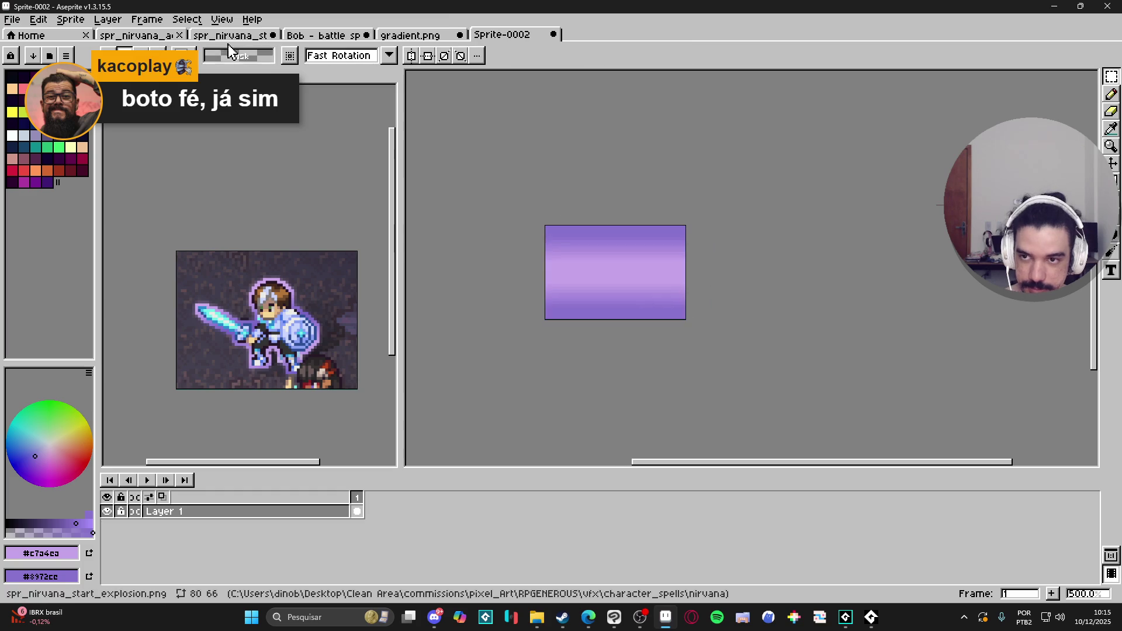
# Set Tiled Mode to Tiled in Both Axes to preview the gradient repeating
pyautogui.click(195, 20)
pyautogui.moveTo(351, 95)
pyautogui.click(461, 110)
pyautogui.scroll(-1, 668, 263)
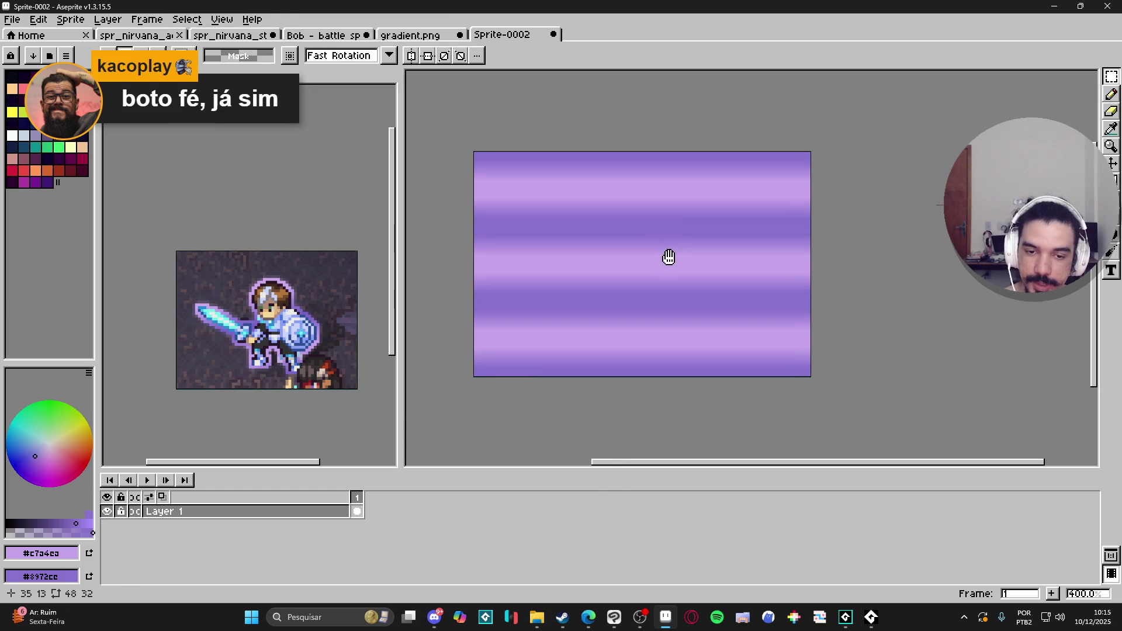